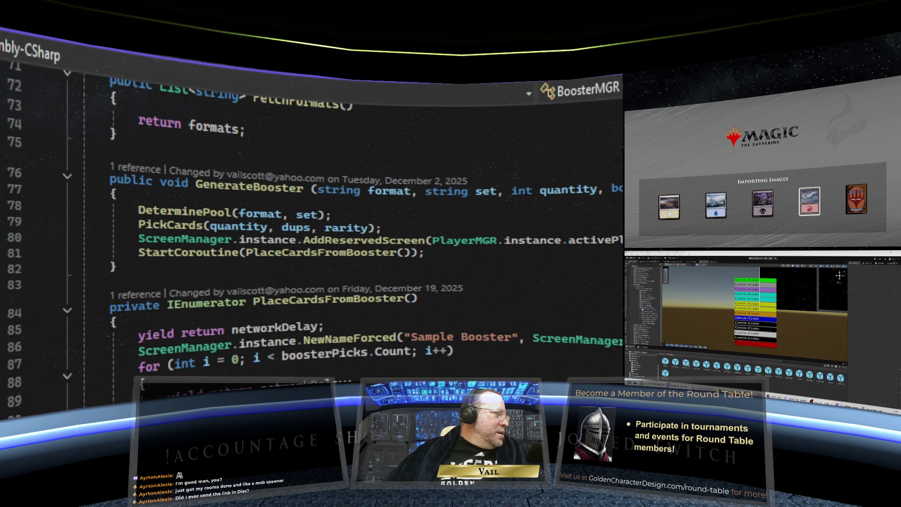
- Bring the Discord window forward and switch it to a different server channel
left_click(847, 387)
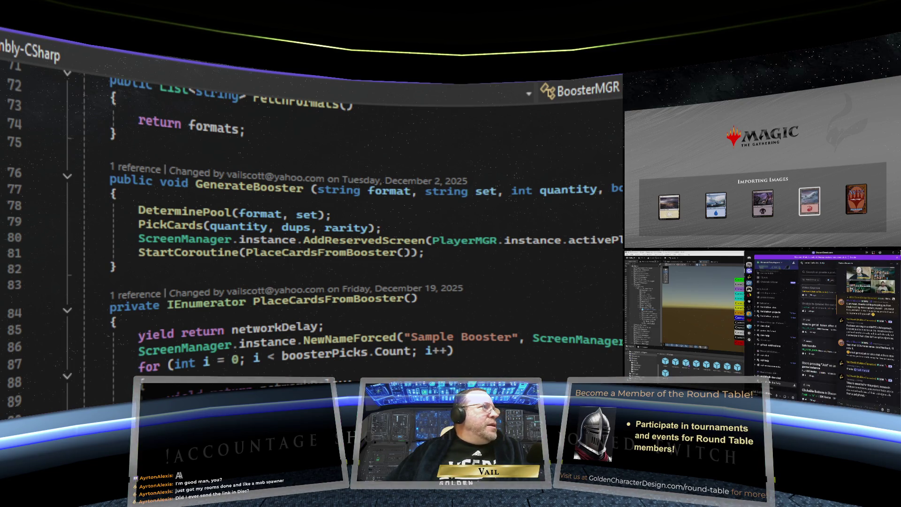
left_click(774, 335)
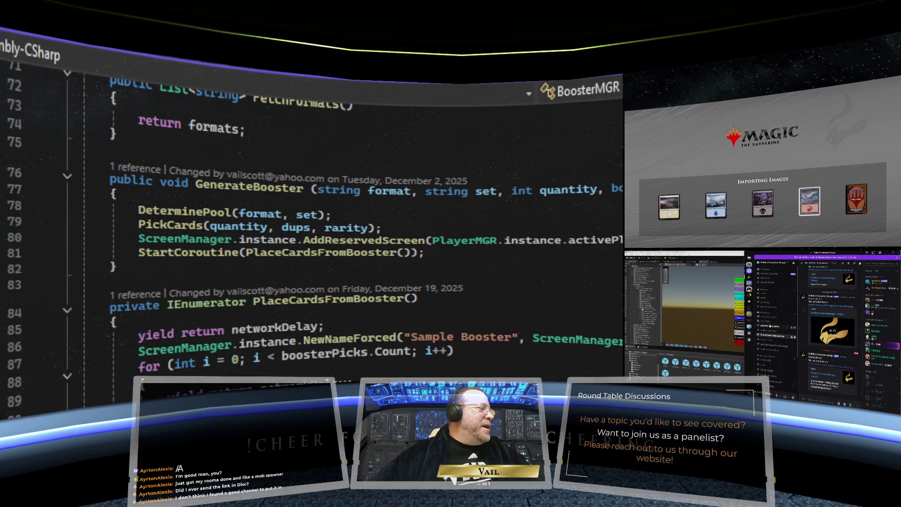
scroll(774, 323, "up", 1)
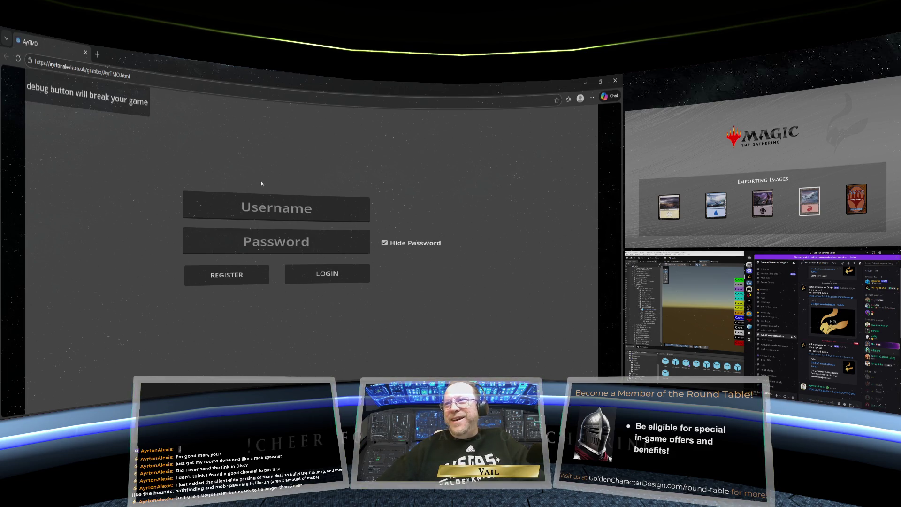
left_click(272, 212)
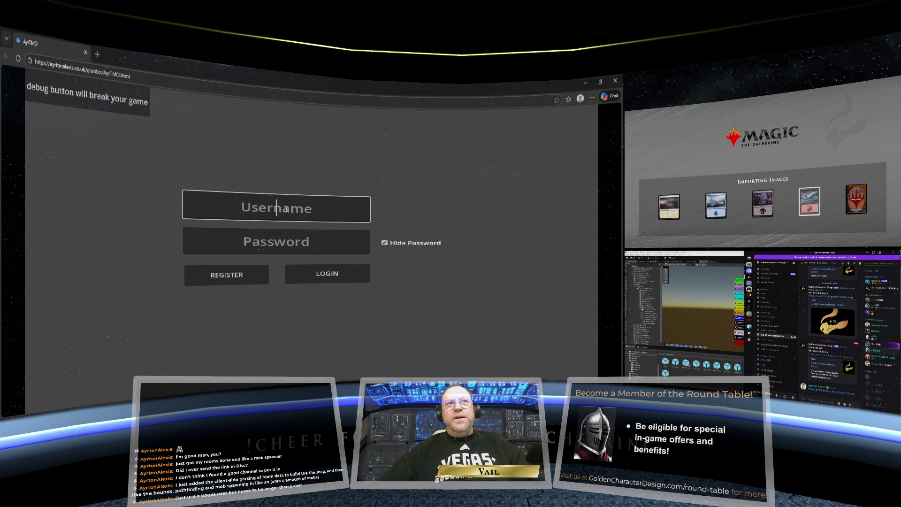
type("Vail")
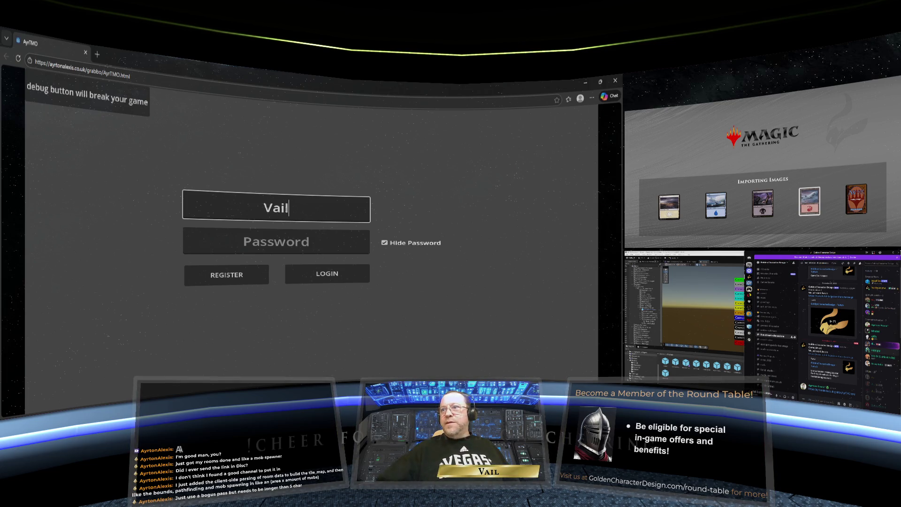
left_click(276, 241)
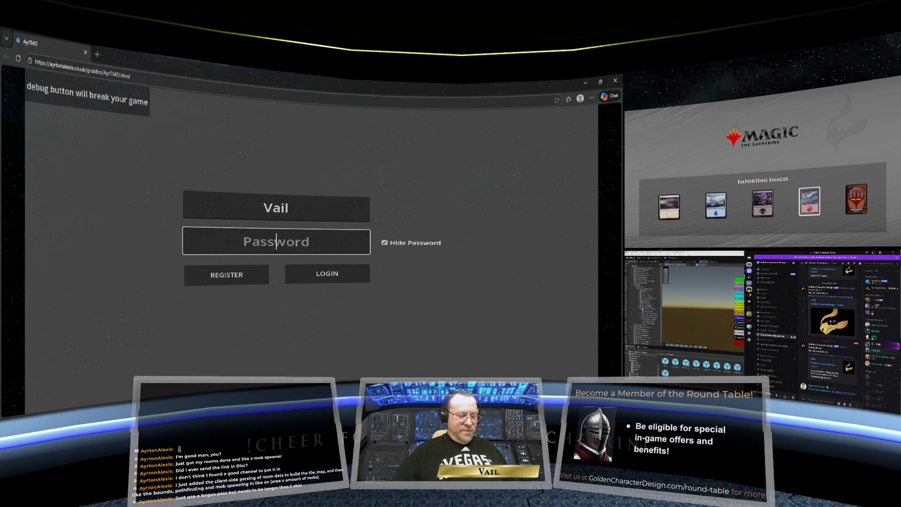
type("12345")
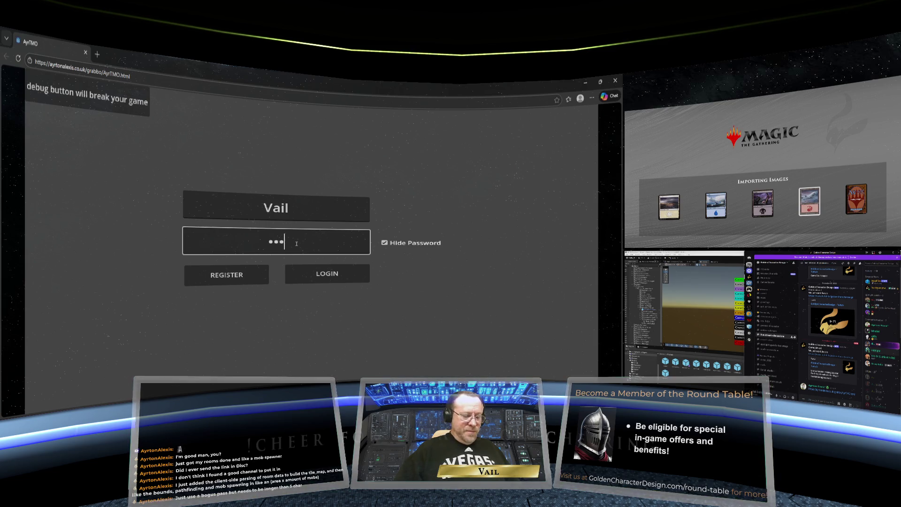
type("6")
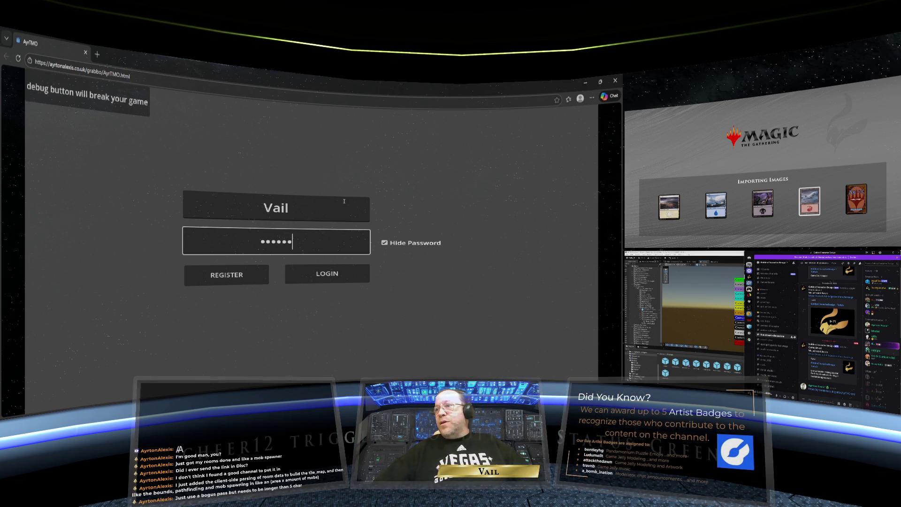
left_click(331, 275)
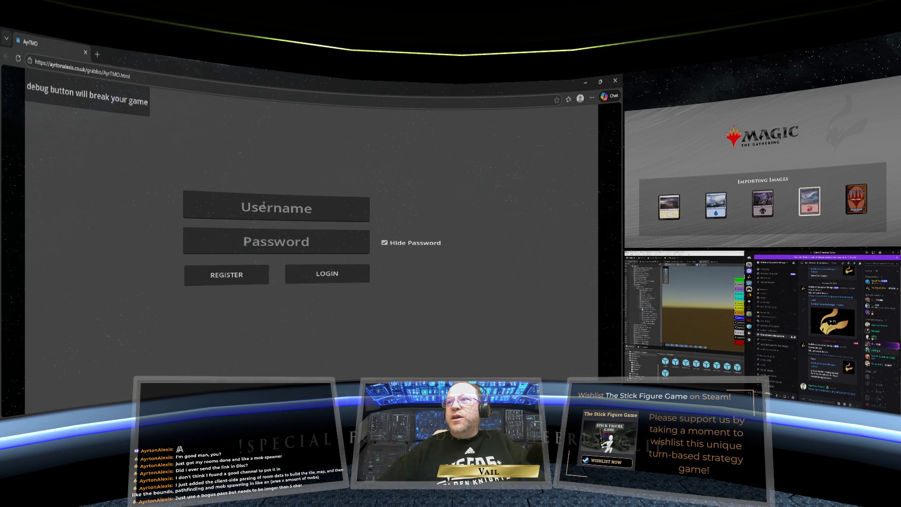
- Register a new AyrTMO account with a username and six-character password to enter the game
left_click(271, 207)
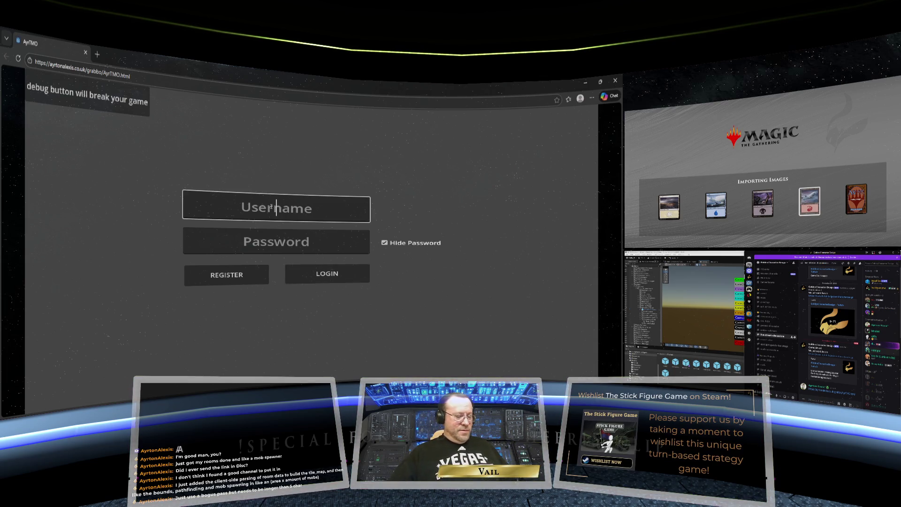
type("Vail")
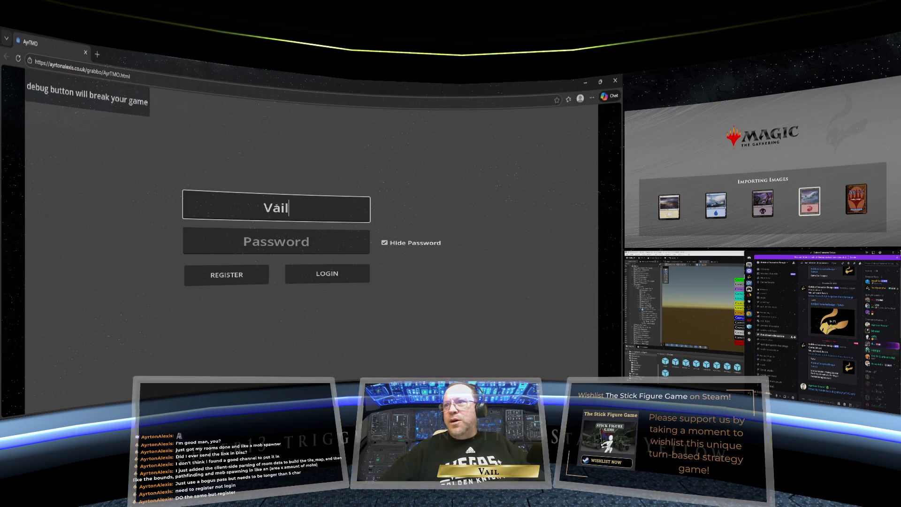
left_click_drag(289, 208, 255, 207)
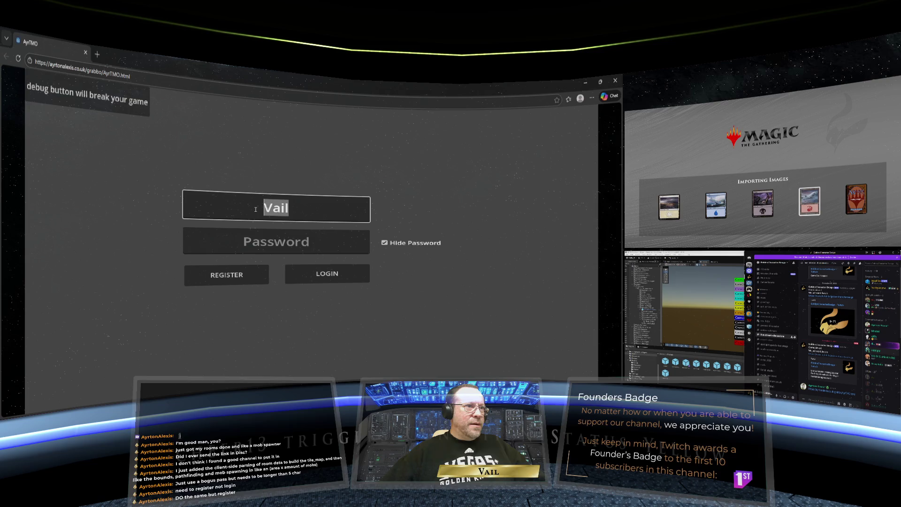
key("BackSpace")
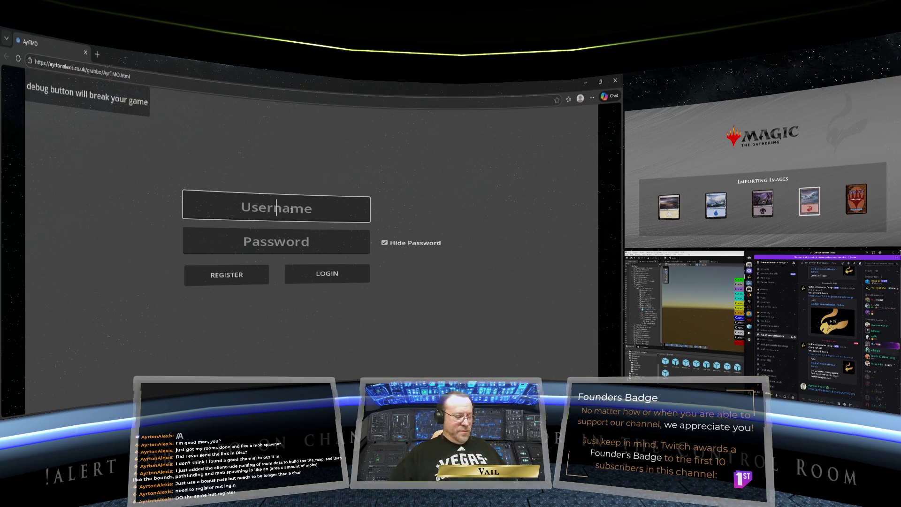
type("Vail")
left_click(287, 243)
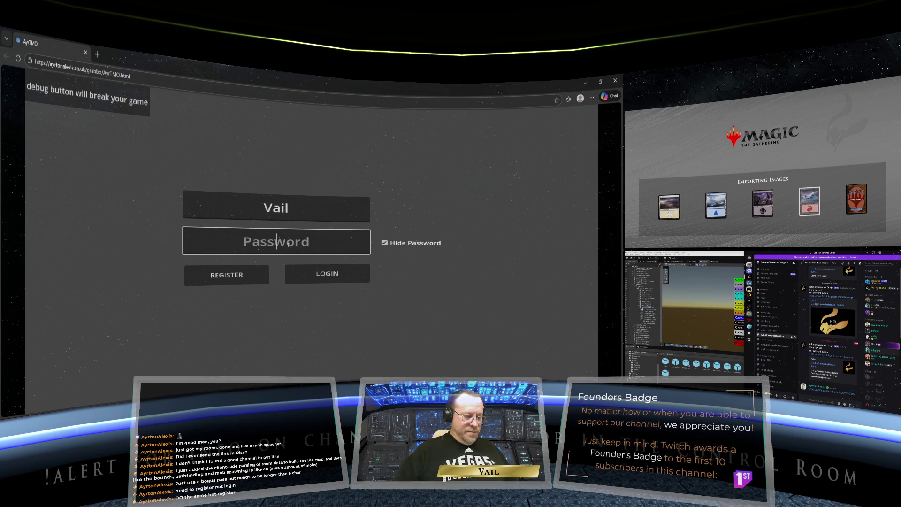
type("******")
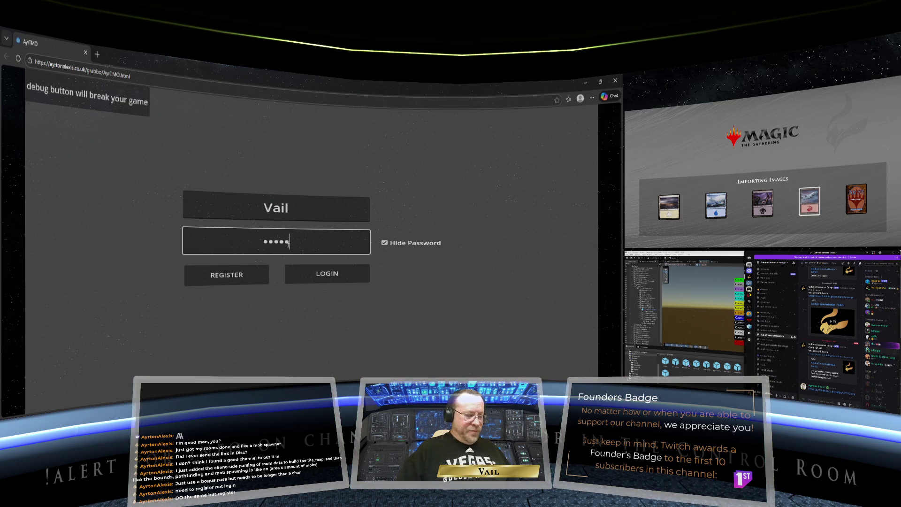
left_click(226, 273)
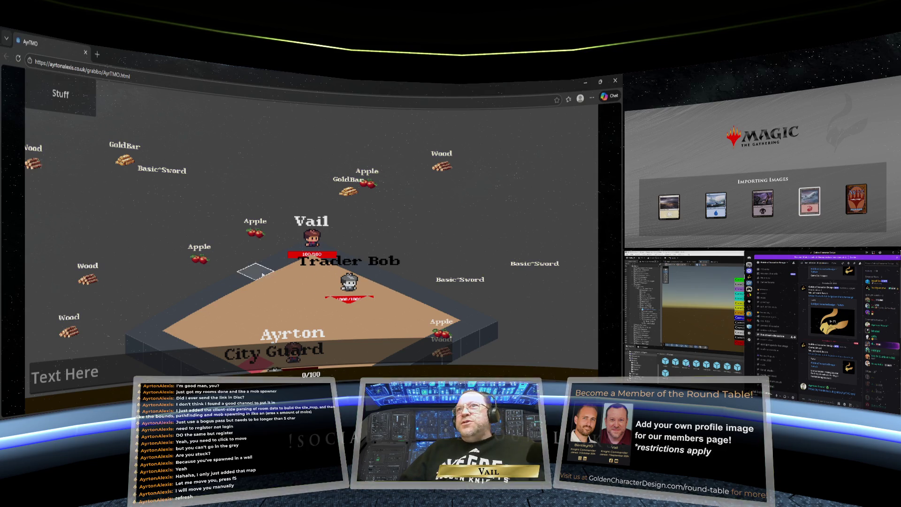
- Reload the AyrTMO page to return to the login form
left_click(17, 57)
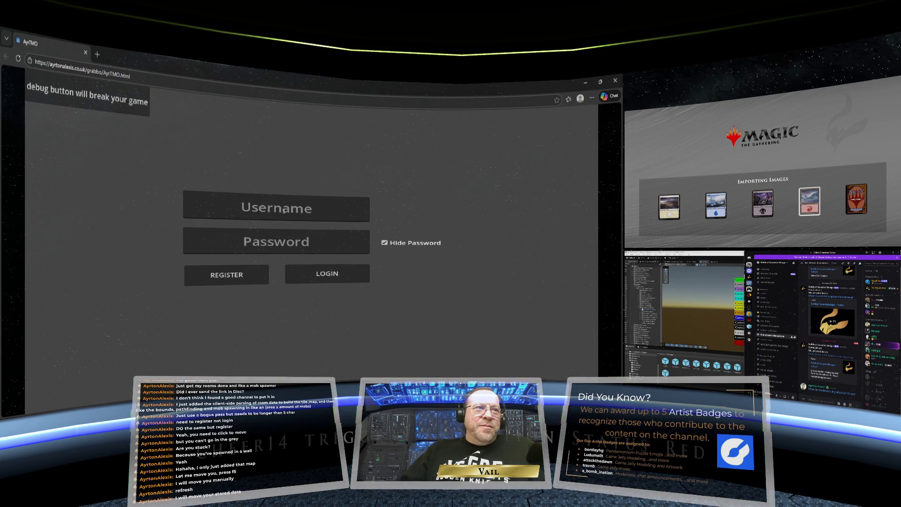
- Attempt an AyrTMO login with the account username and a short password
left_click(276, 208)
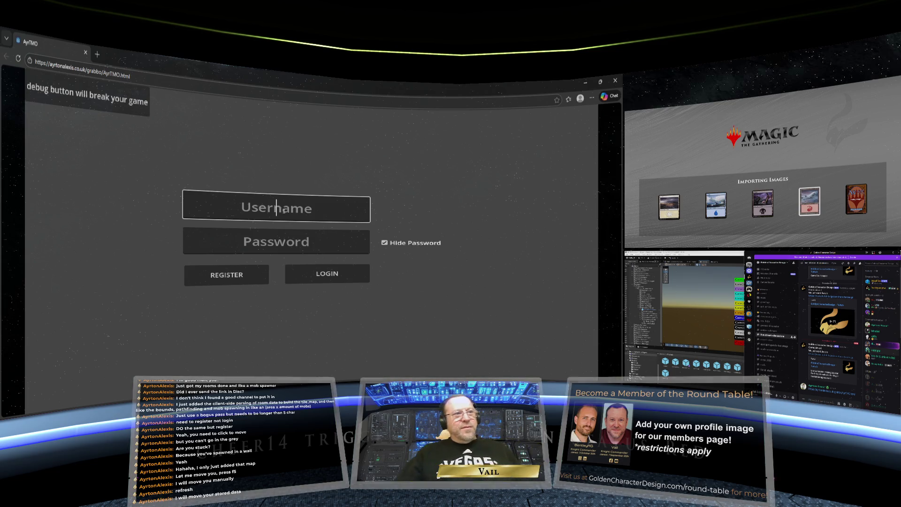
type("Vail")
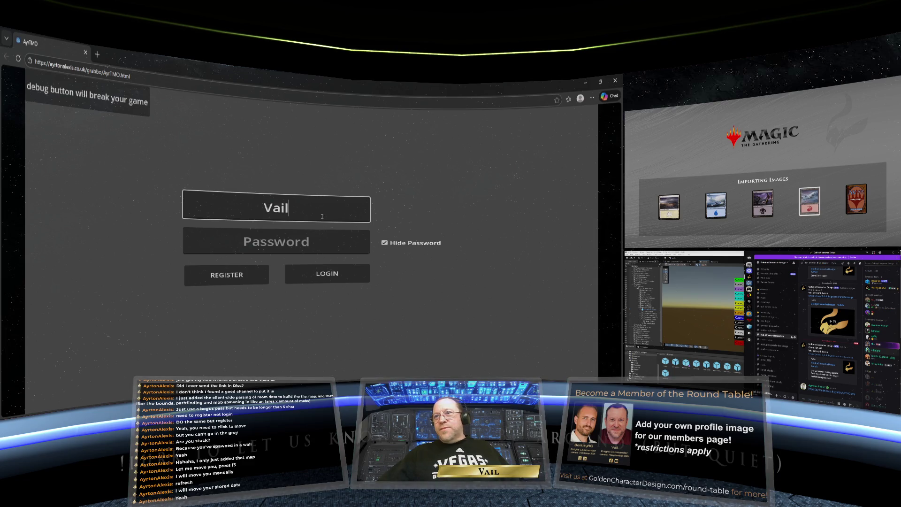
left_click(290, 242)
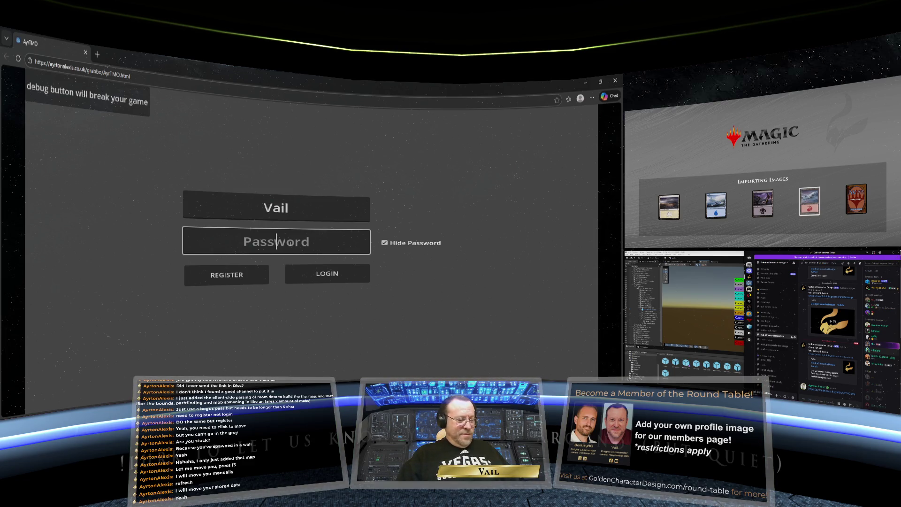
type("12")
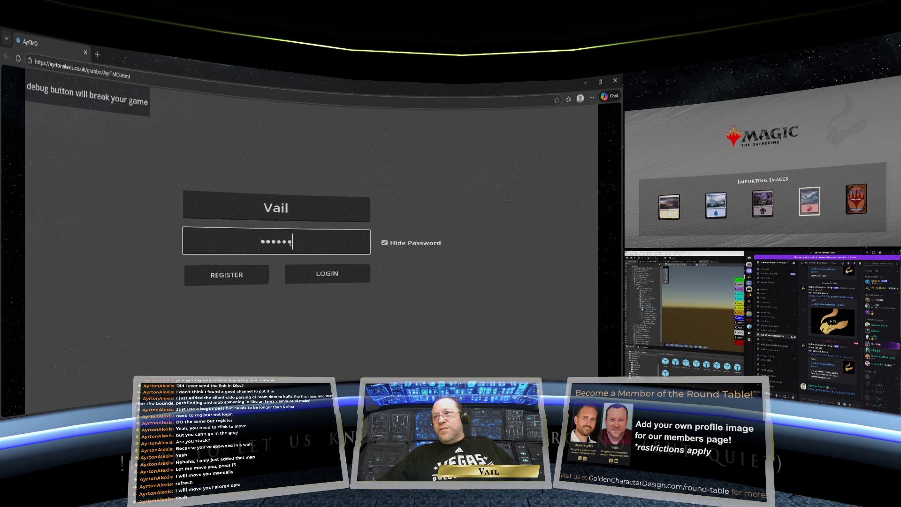
left_click(327, 274)
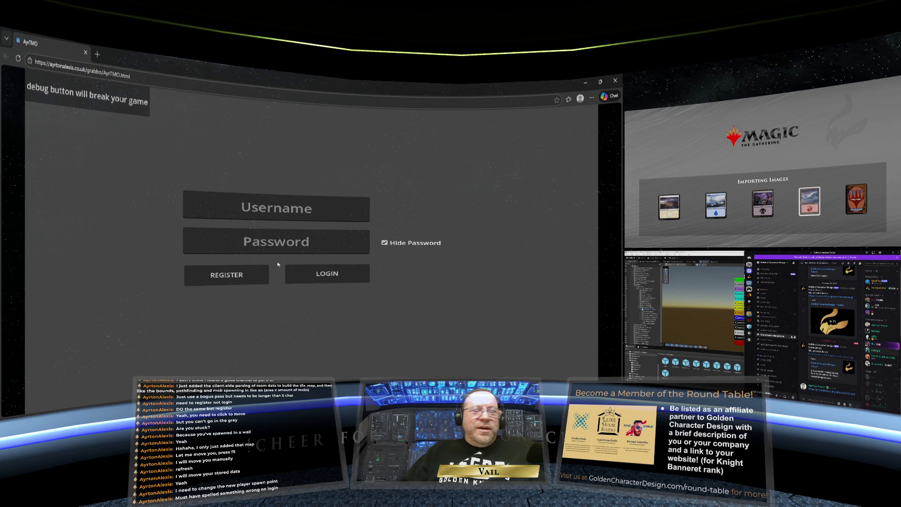
- Re-enter the username and password and log in to AyrTMO again
left_click(276, 207)
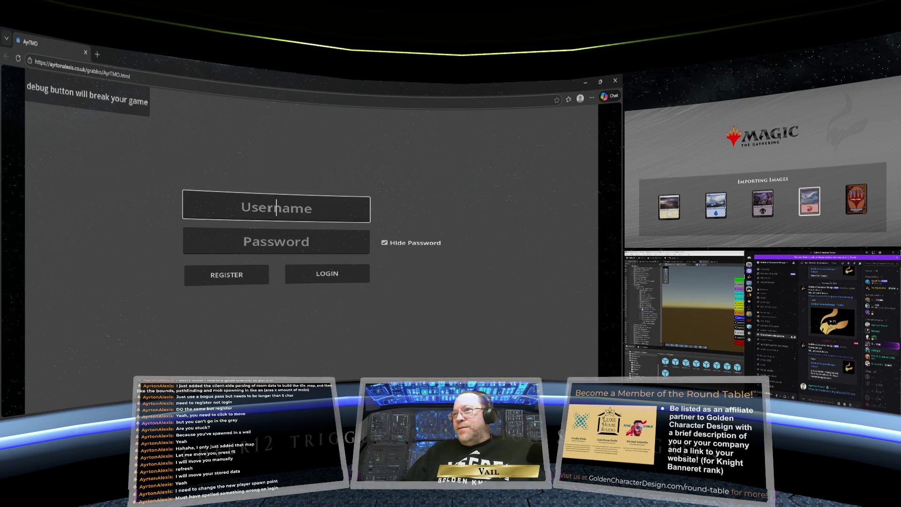
type("Vail")
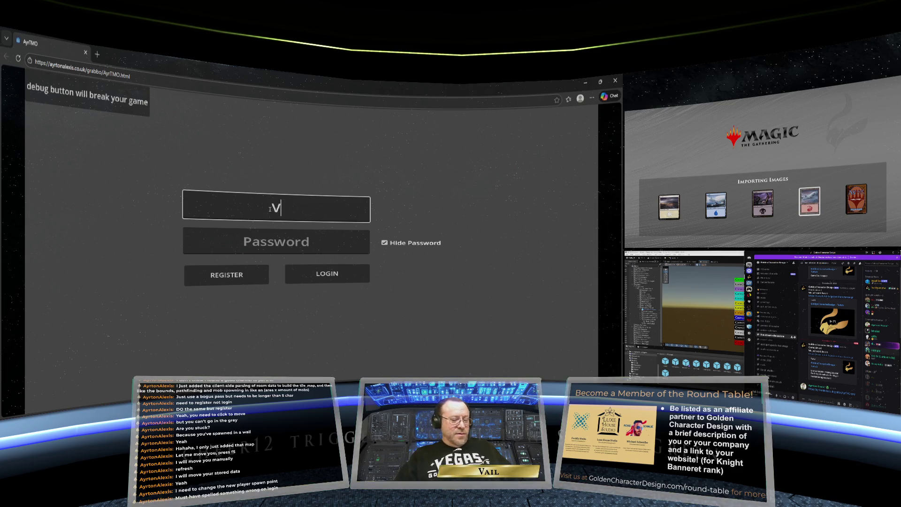
left_click(275, 232)
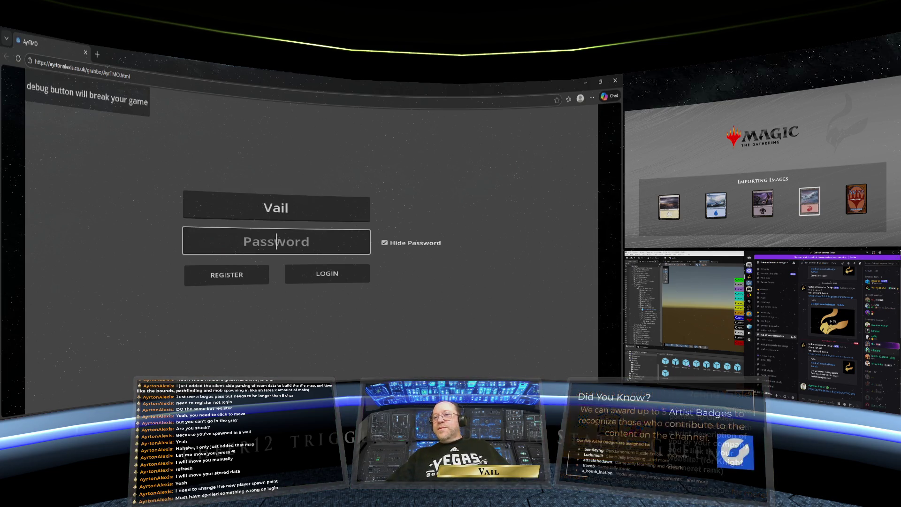
type("a")
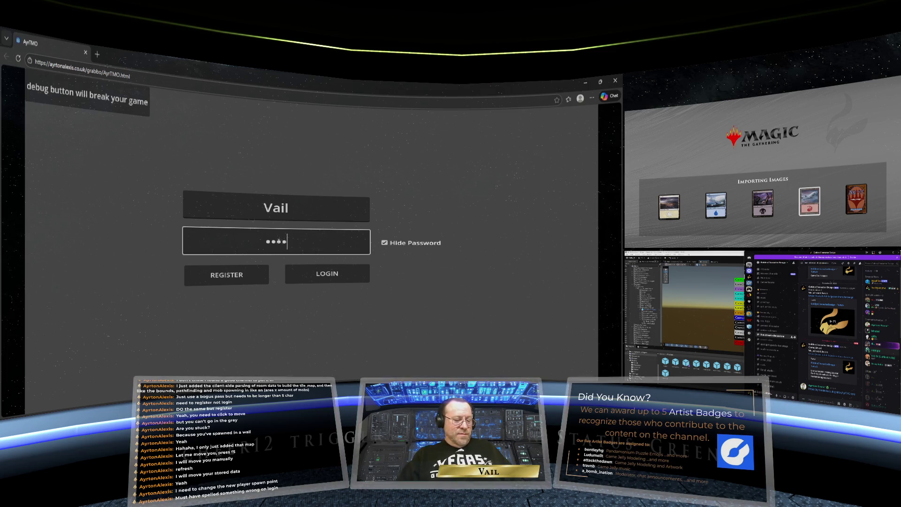
left_click(335, 275)
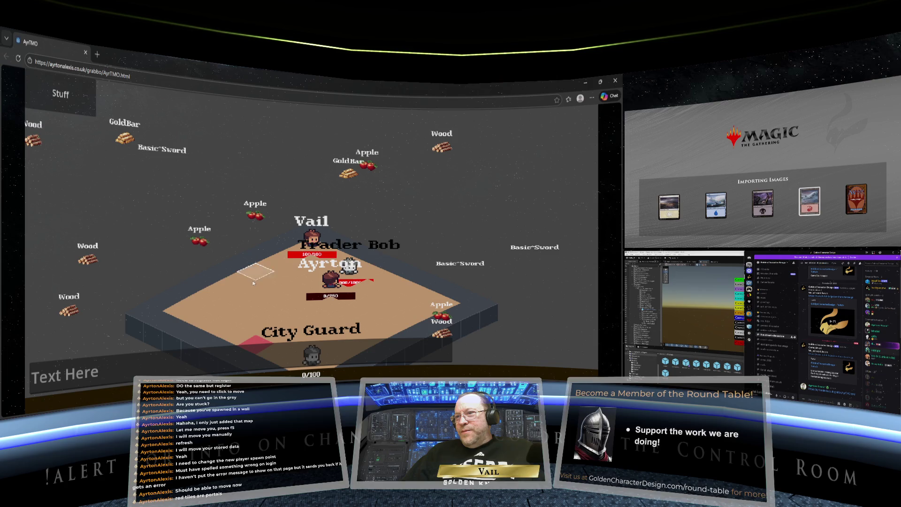
- Walk through the red portal into the goblin room and attack a Feeble Goblin
left_click(256, 344)
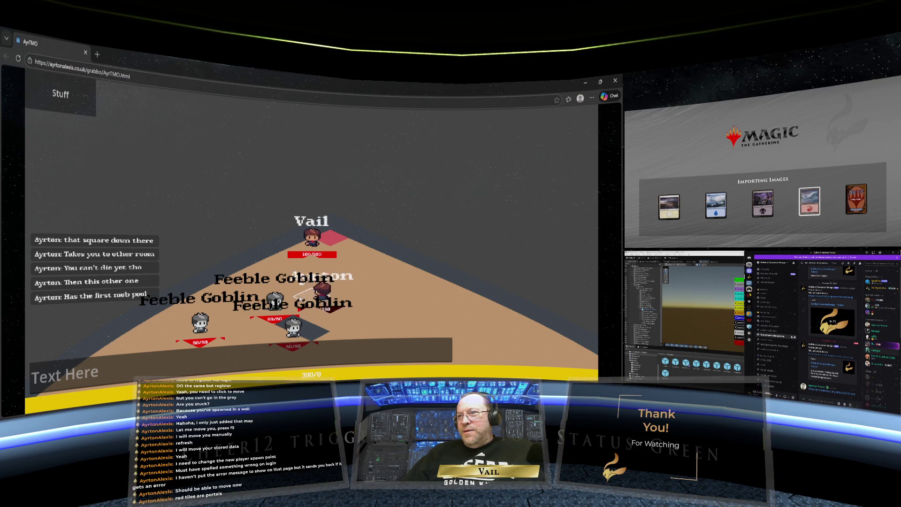
left_click(300, 299)
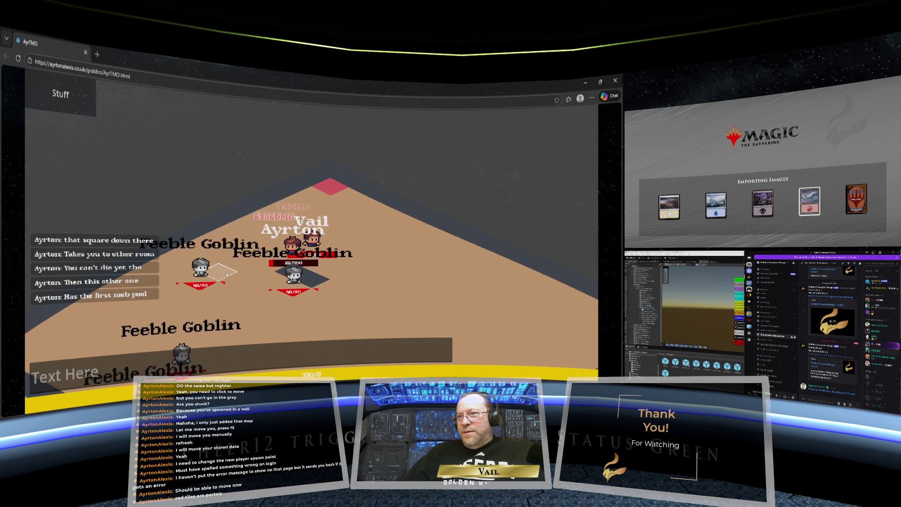
left_click(227, 275)
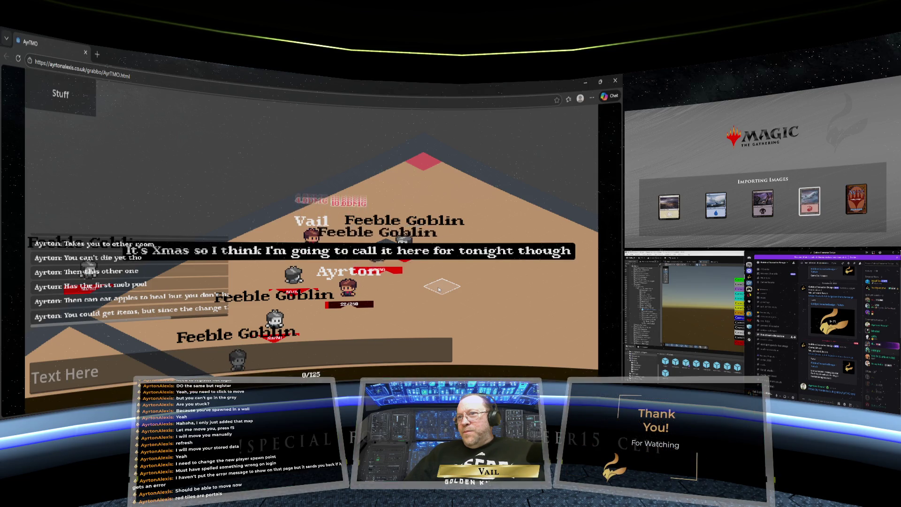
- Fight the Feeble Goblins around the room, then show the inventory with Basic Sword and GoldBar
left_click(439, 288)
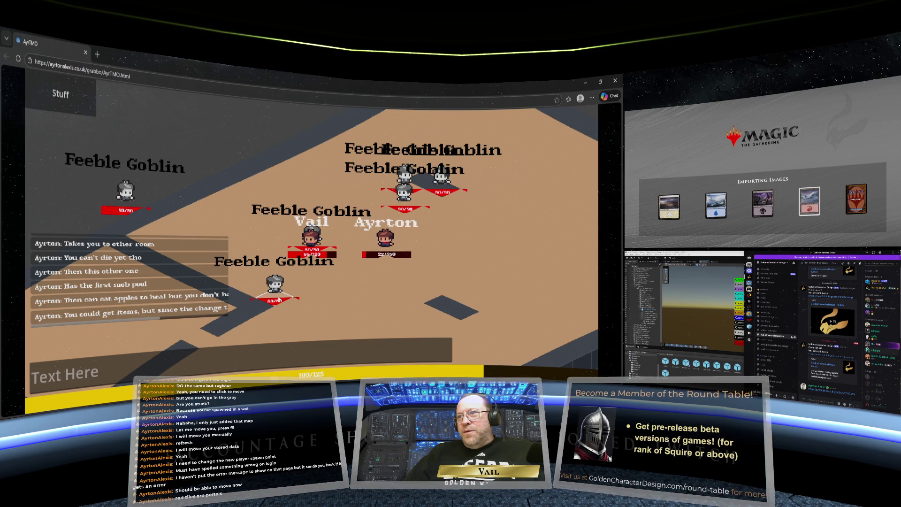
left_click(278, 299)
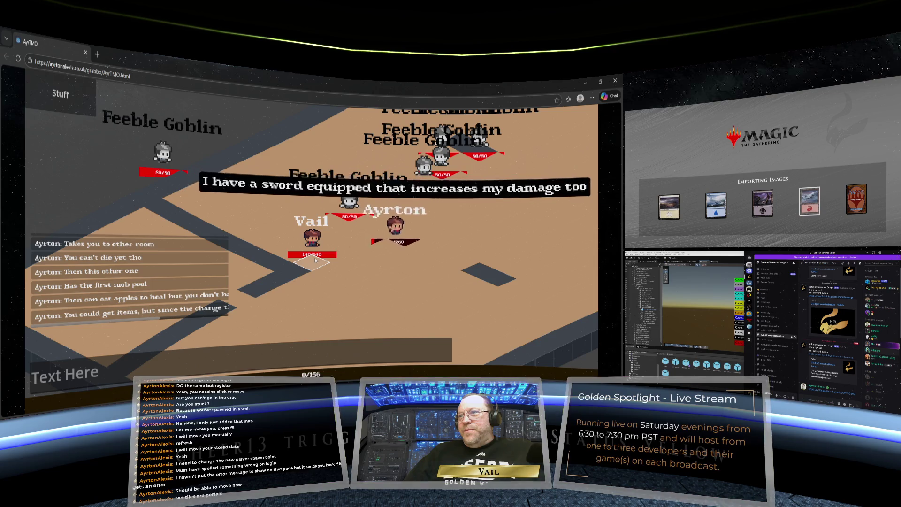
left_click(348, 214)
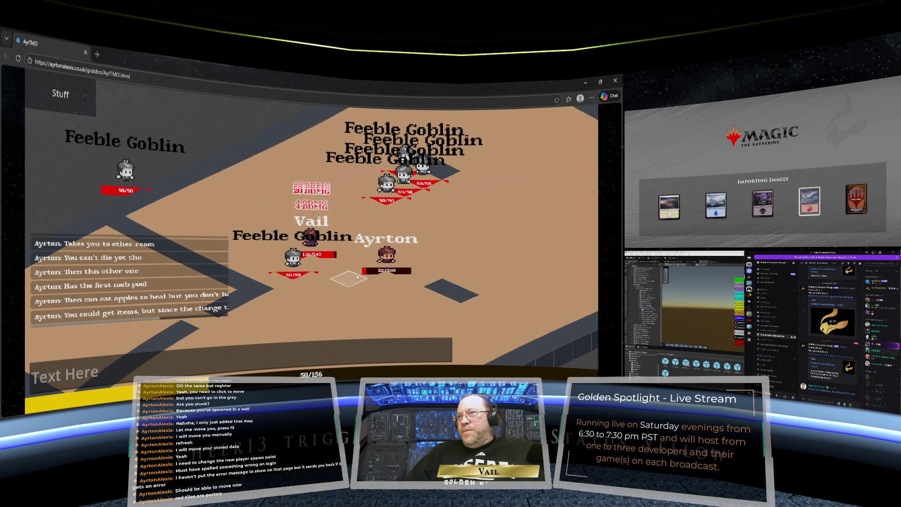
left_click(297, 272)
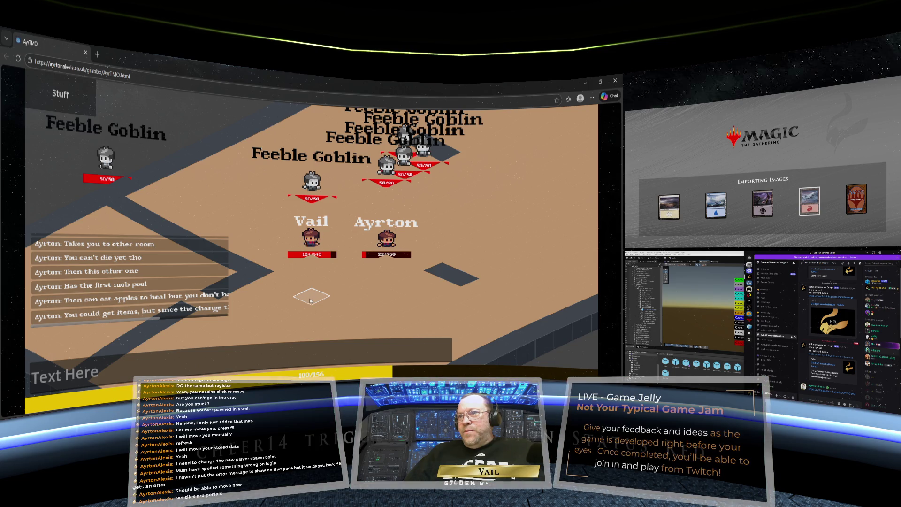
left_click(310, 301)
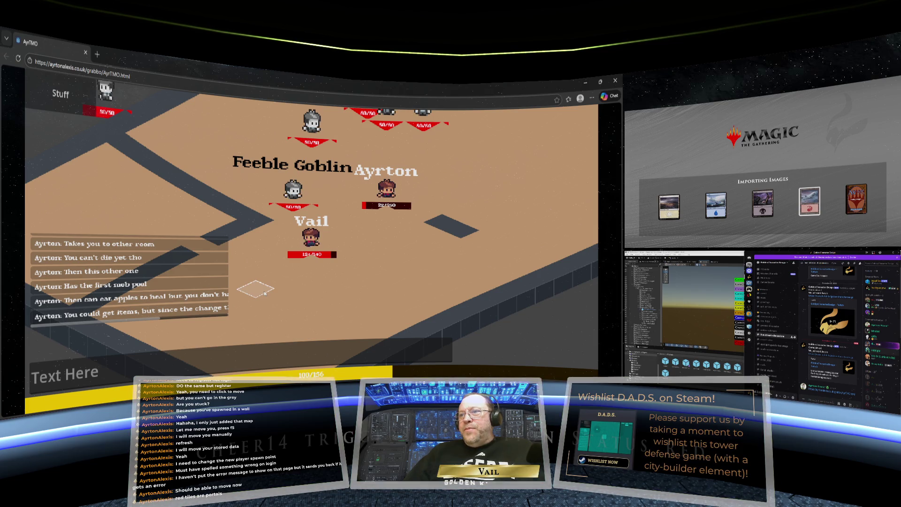
left_click(264, 293)
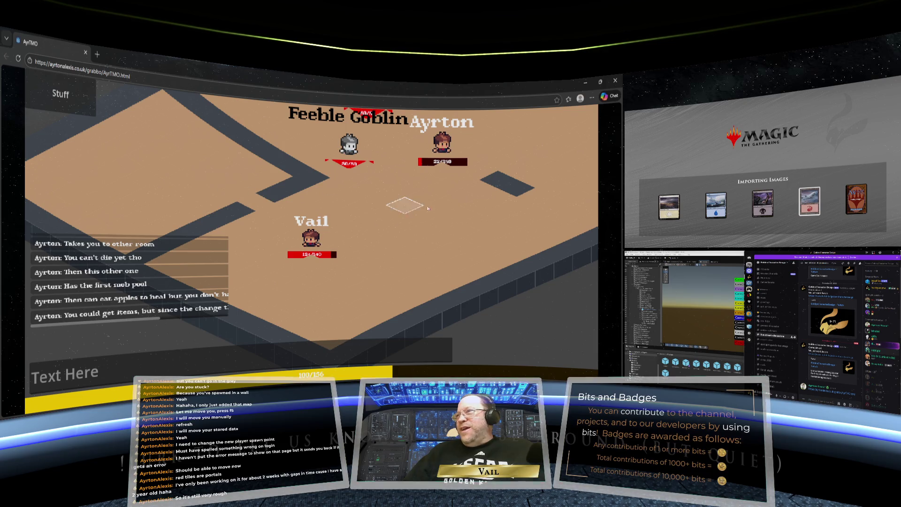
left_click(555, 170)
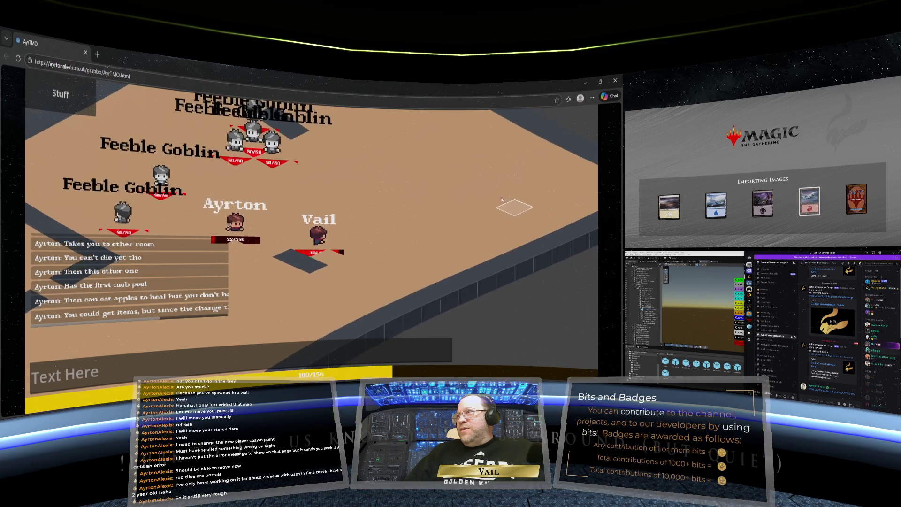
key("i")
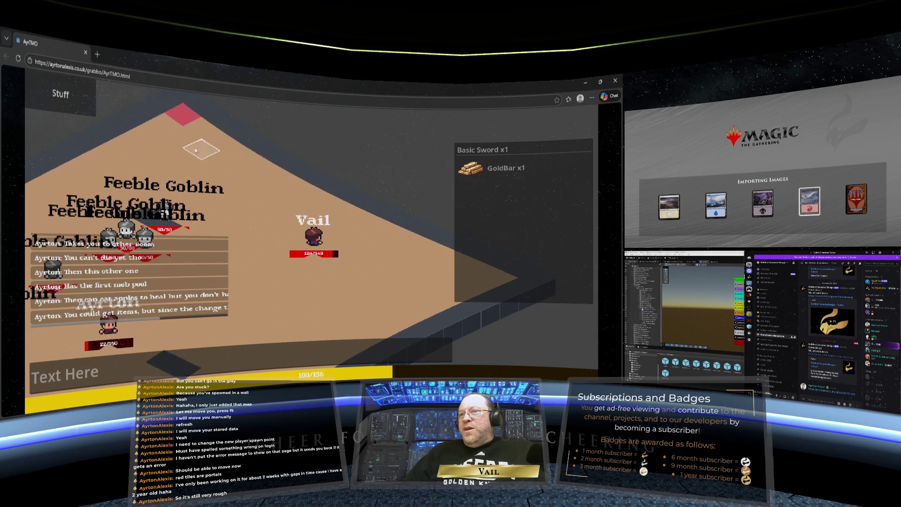
left_click(184, 125)
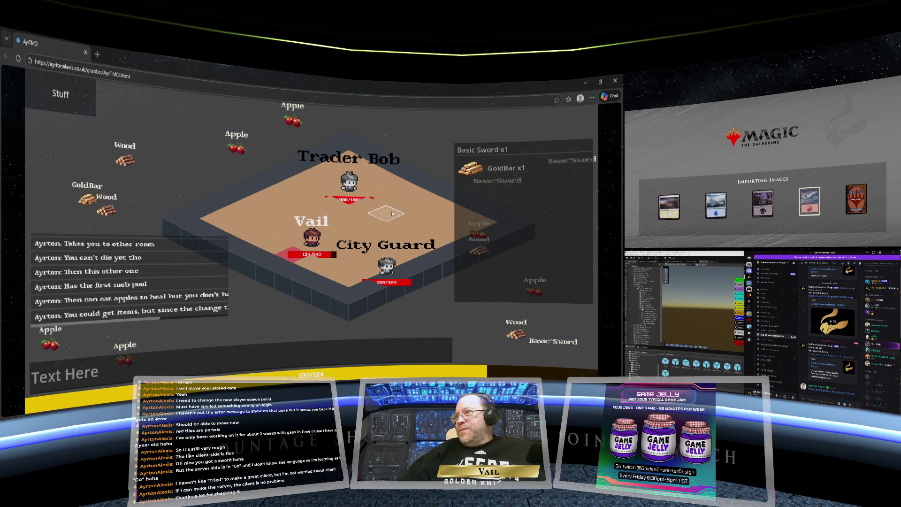
left_click(289, 255)
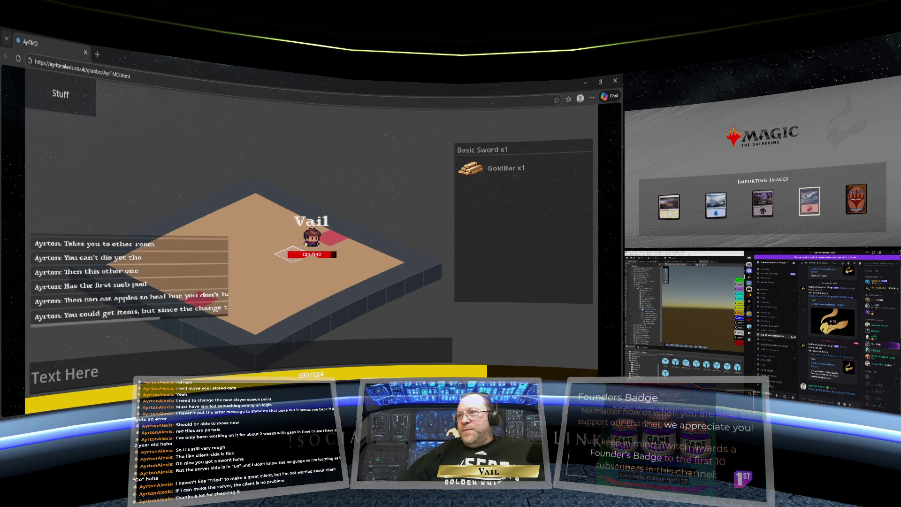
left_click(197, 300)
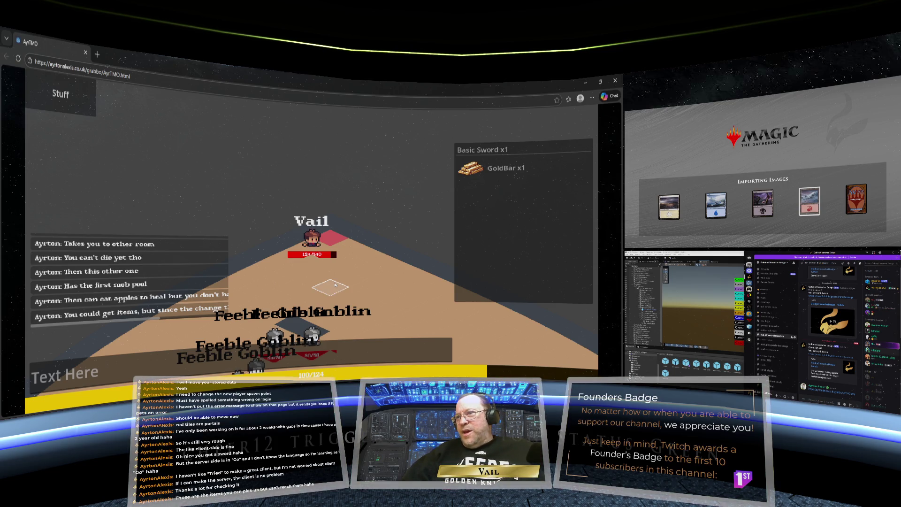
- Move toward the goblins and select the Basic Sword in the inventory
left_click(335, 284)
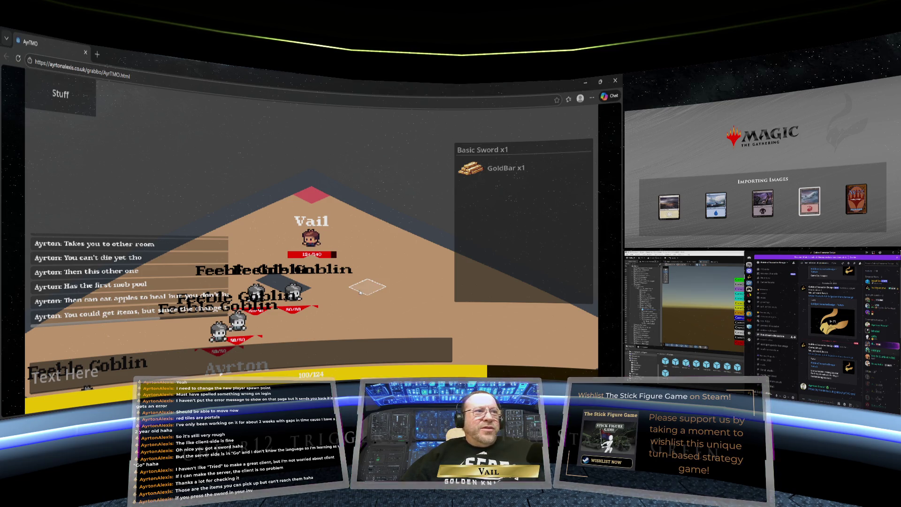
left_click(488, 150)
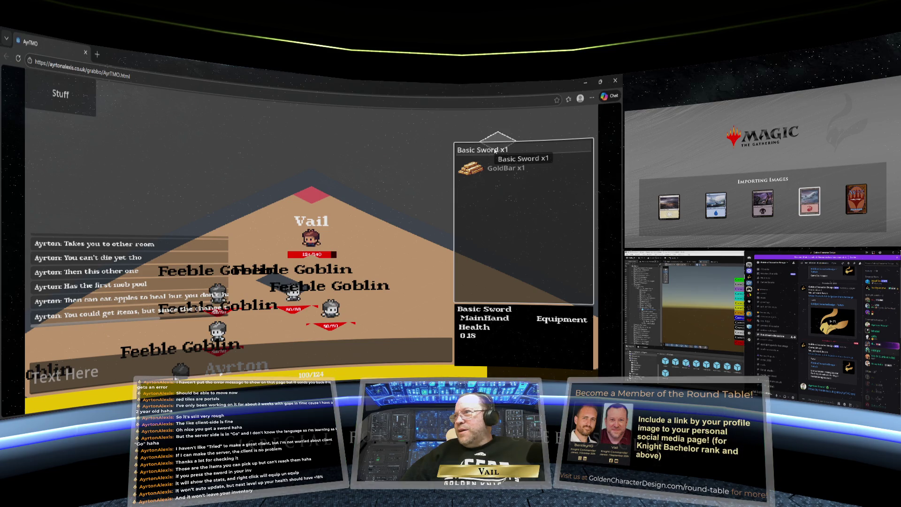
- Reselect the Basic Sword to show MainHand and Health 0.18, then open Edge's options menu
left_click(492, 151)
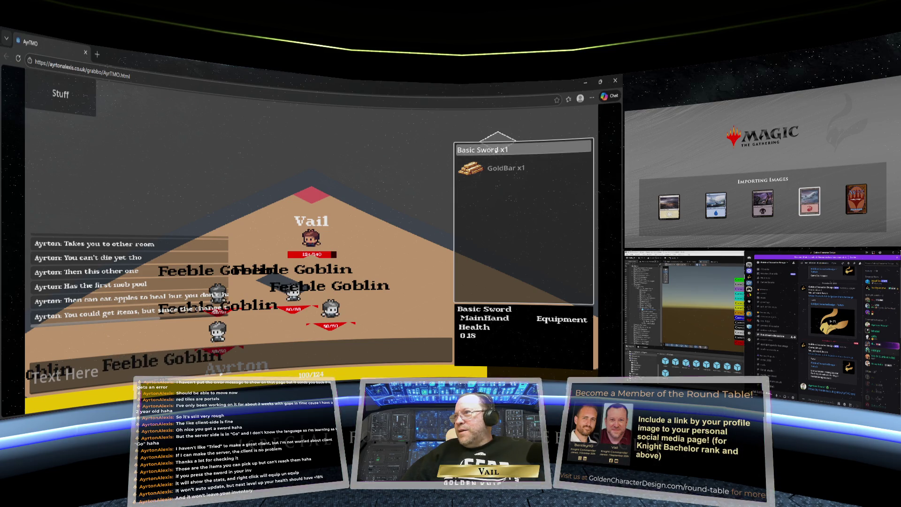
left_click(497, 150)
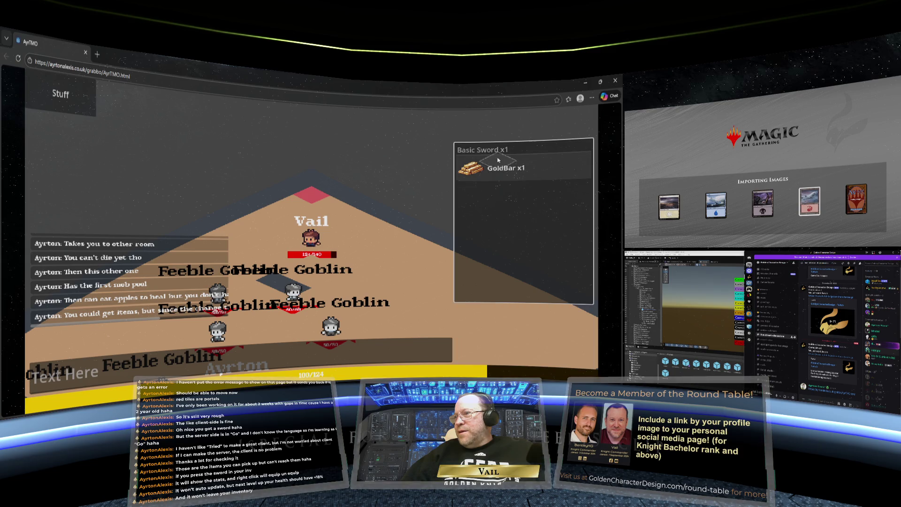
left_click(499, 152)
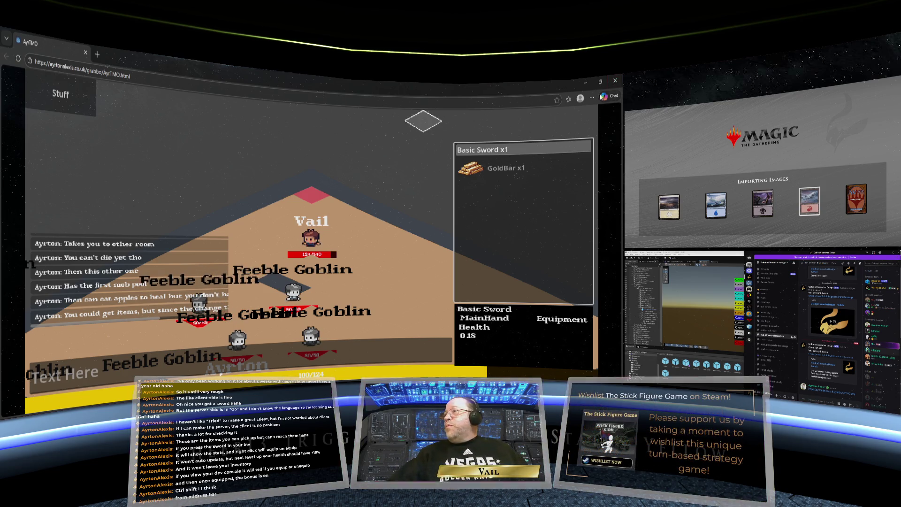
left_click(592, 99)
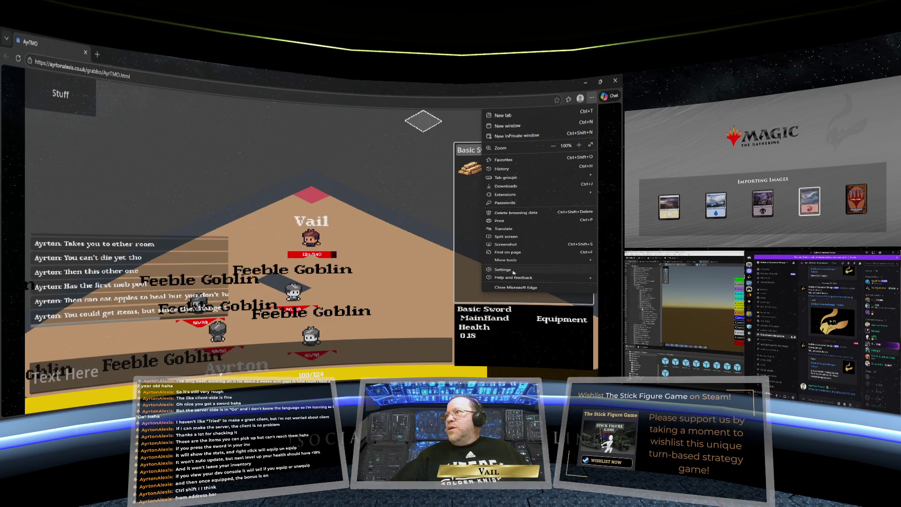
- Enable Developer mode on Edge's Extensions page, then close the Extensions and Settings tabs
key("Escape")
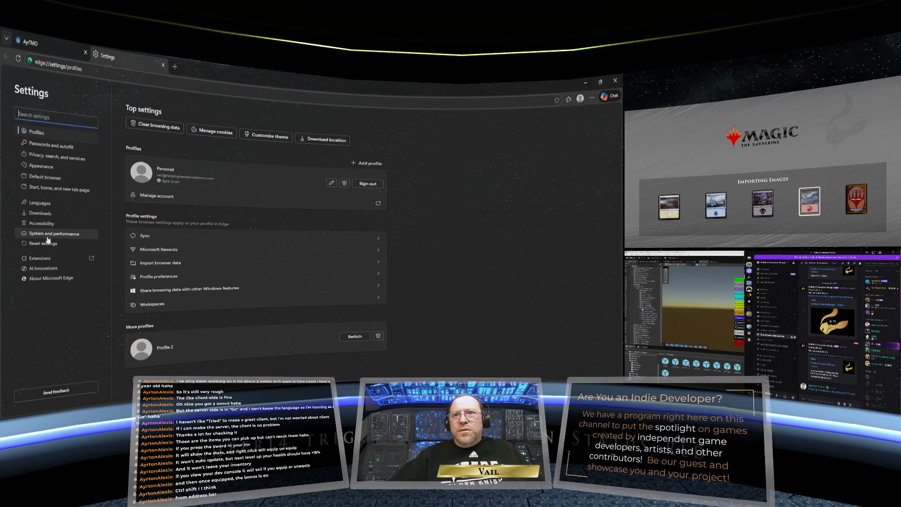
left_click(46, 259)
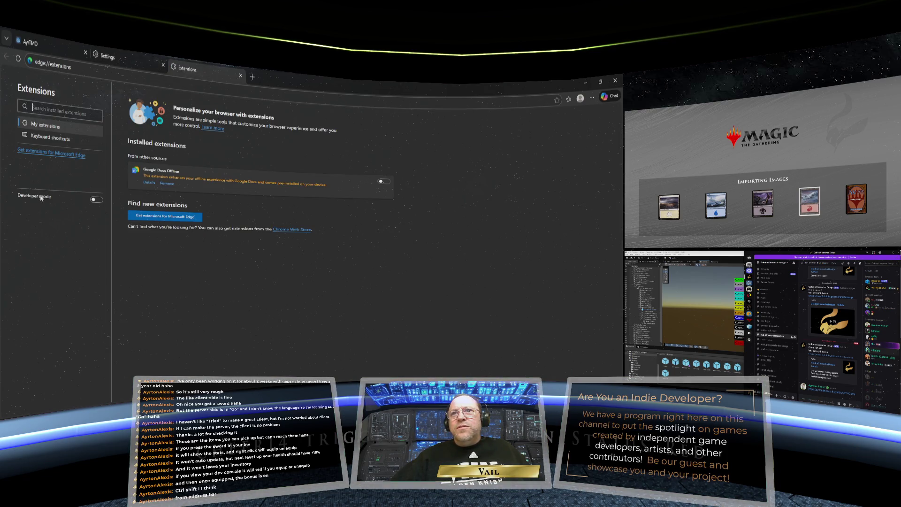
left_click(94, 201)
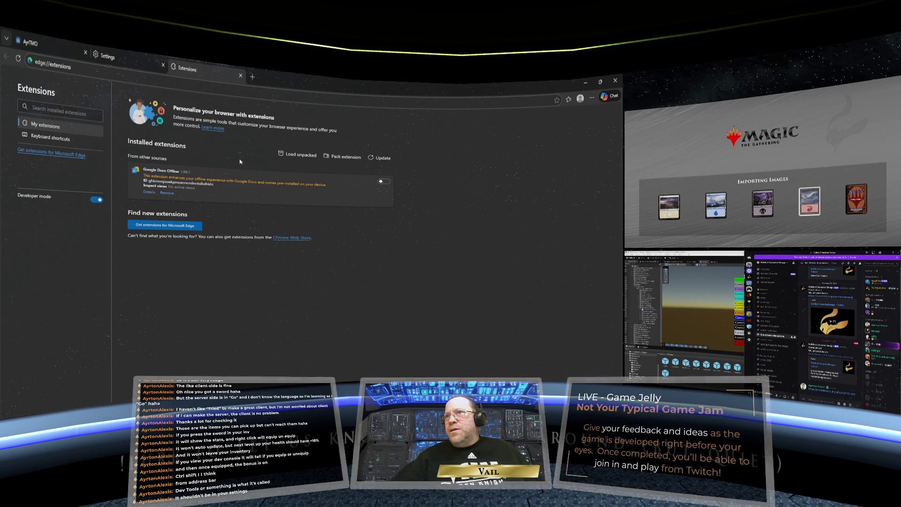
left_click(240, 77)
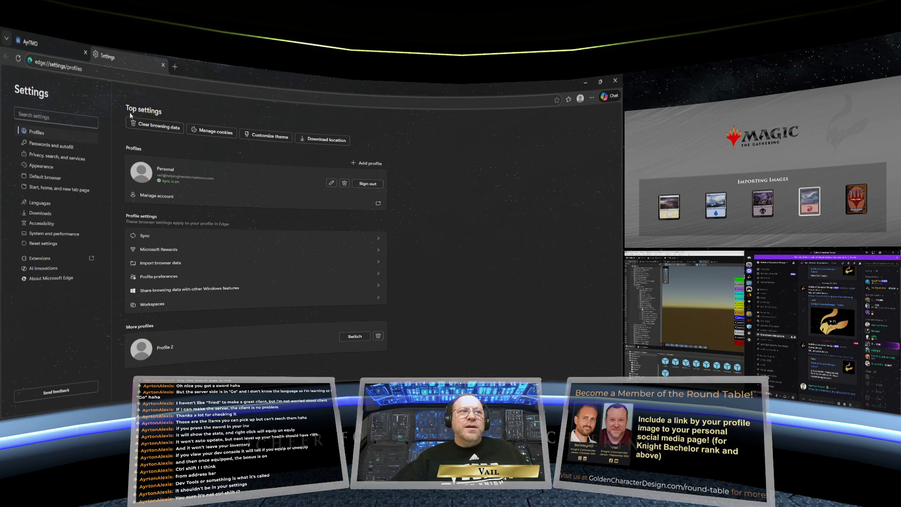
left_click(163, 66)
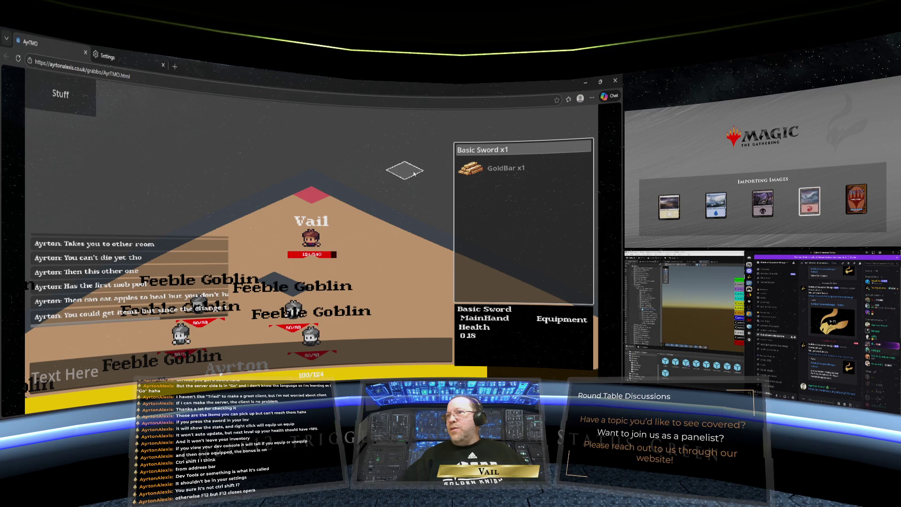
- Open Edge's DevTools beside the AyrTMO game page using Ctrl+Shift+I
left_click(476, 105)
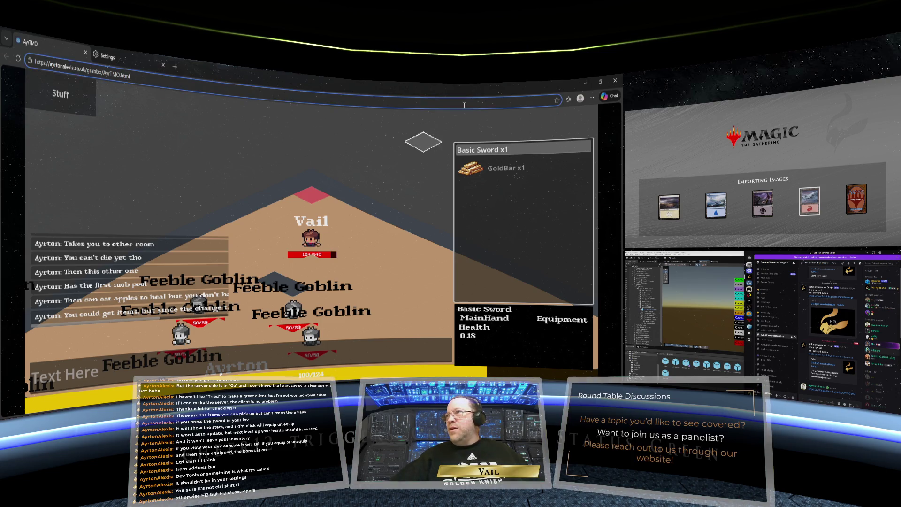
key("ctrl+shift+i")
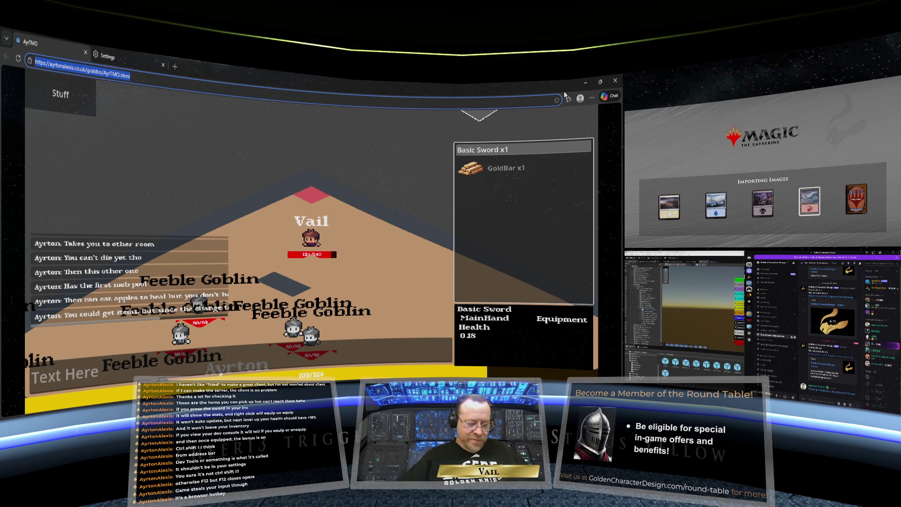
key("ctrl+shift+i")
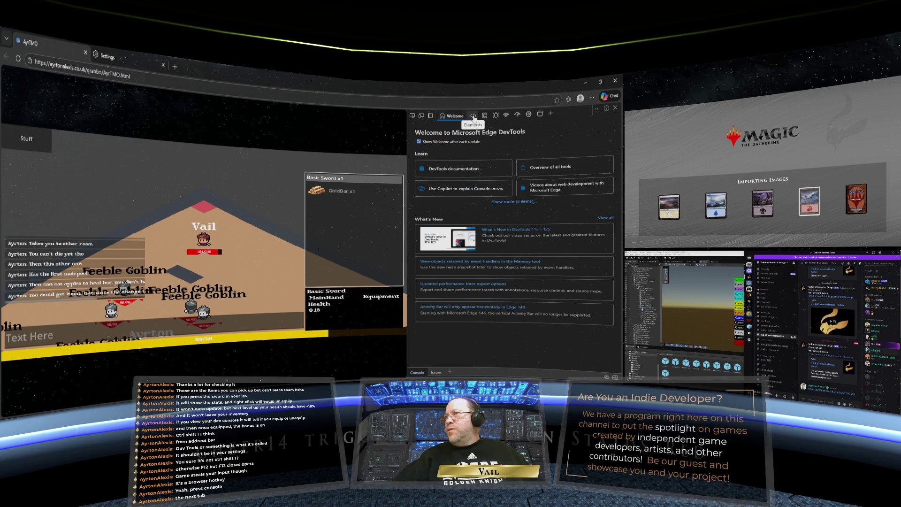
- Switch DevTools to the Elements panel to see the AyrTMO page's HTML tree and styles
left_click(474, 117)
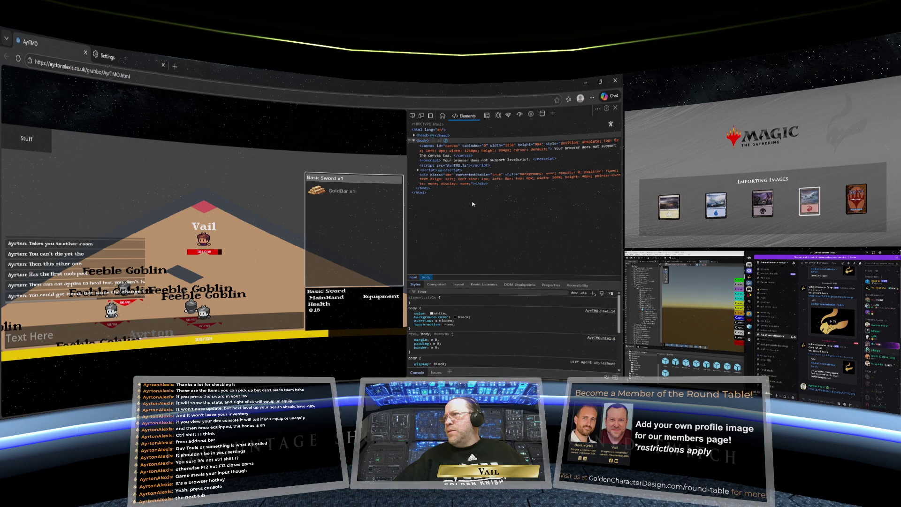
- Show the DevTools Console and scroll its NPC_MOVED, flip-check and PING/PONG log messages
left_click(486, 116)
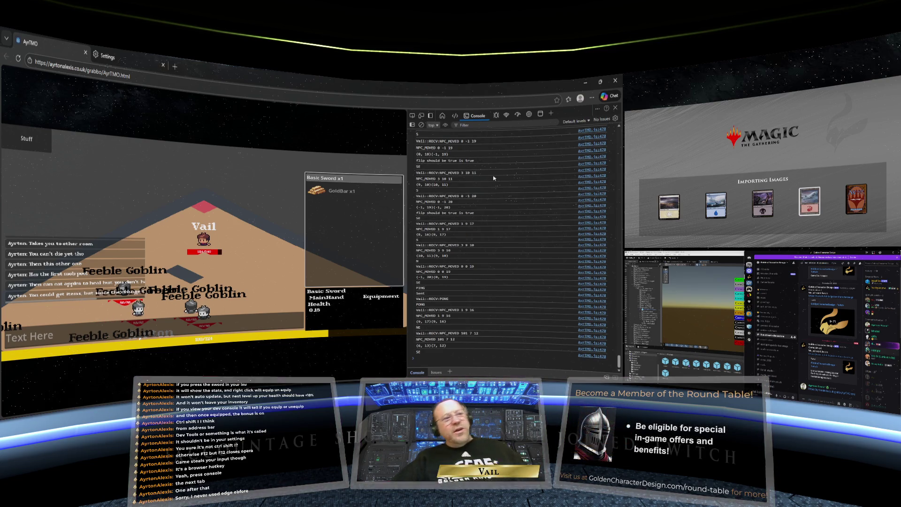
scroll(493, 186, "up", 2)
scroll(492, 187, "down", 2)
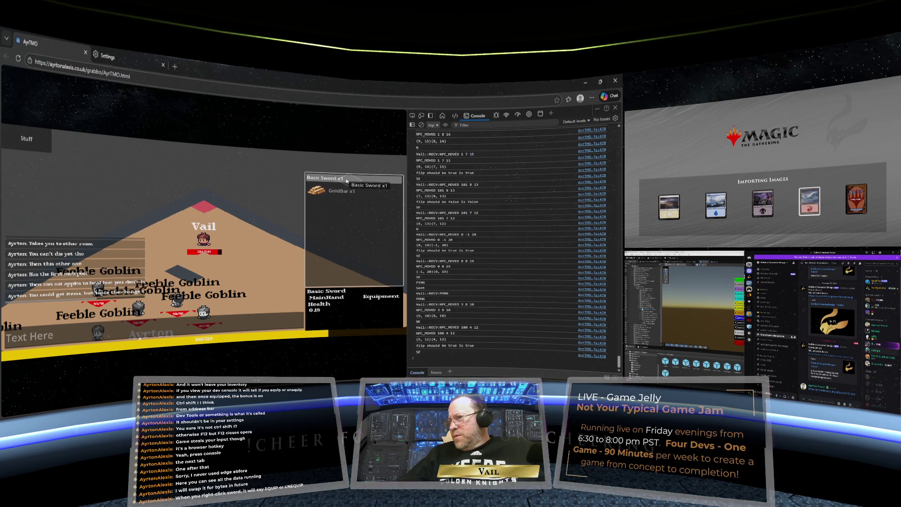
- Unequip the Basic Sword from the inventory and highlight GoldBar in the logged inventory line
right_click(346, 180)
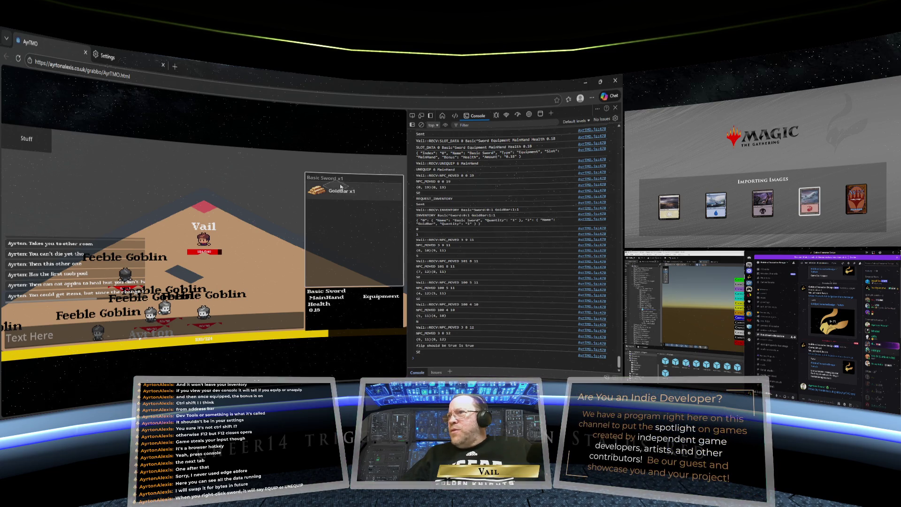
right_click(329, 179)
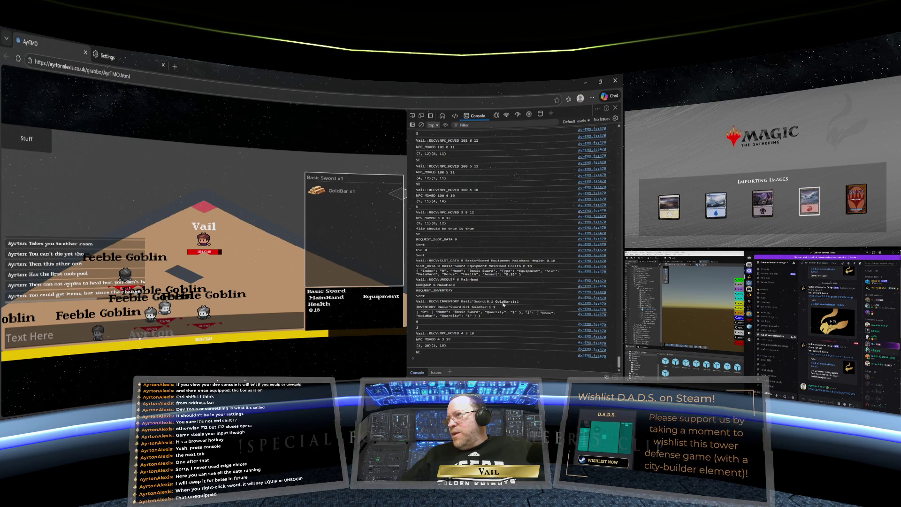
left_click_drag(509, 302, 502, 303)
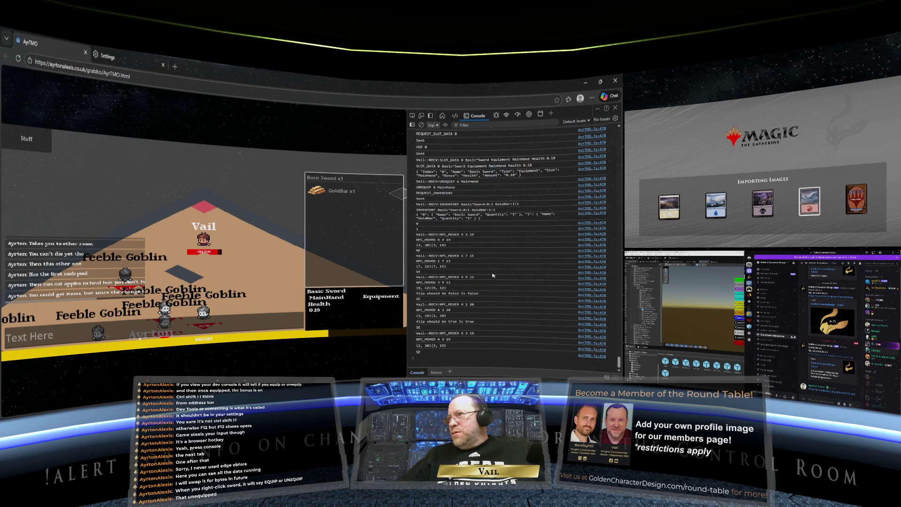
- Scroll through the console's UNEQUIP MainHand and INVENTORY messages, then close DevTools
scroll(492, 275, "up", 5)
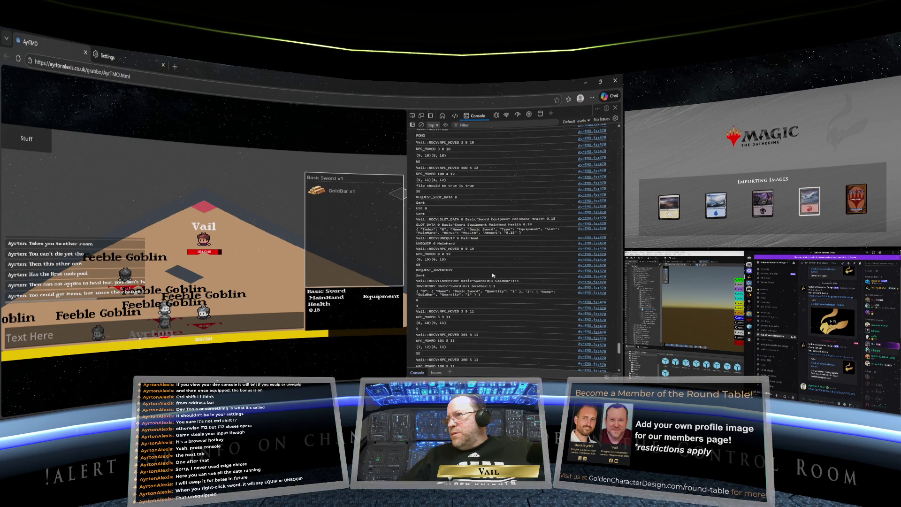
scroll(492, 275, "down", 5)
scroll(492, 275, "down", 5)
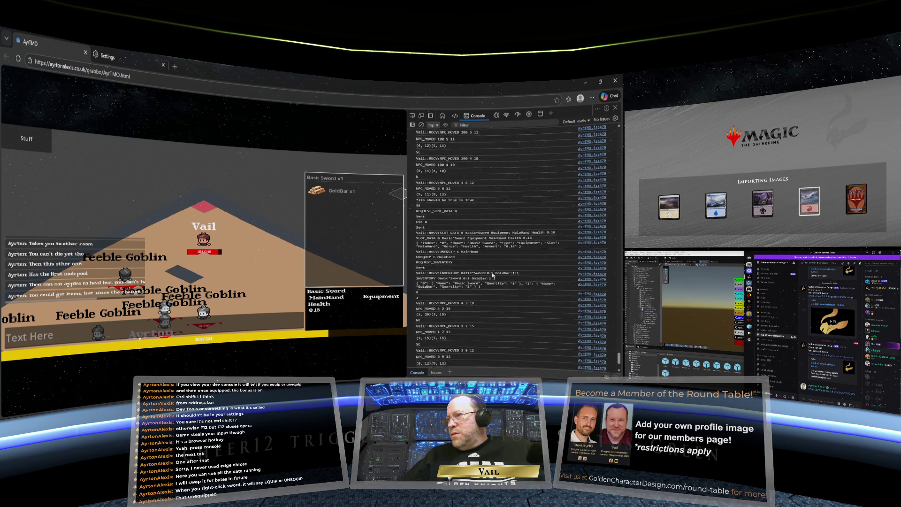
scroll(493, 275, "up", 4)
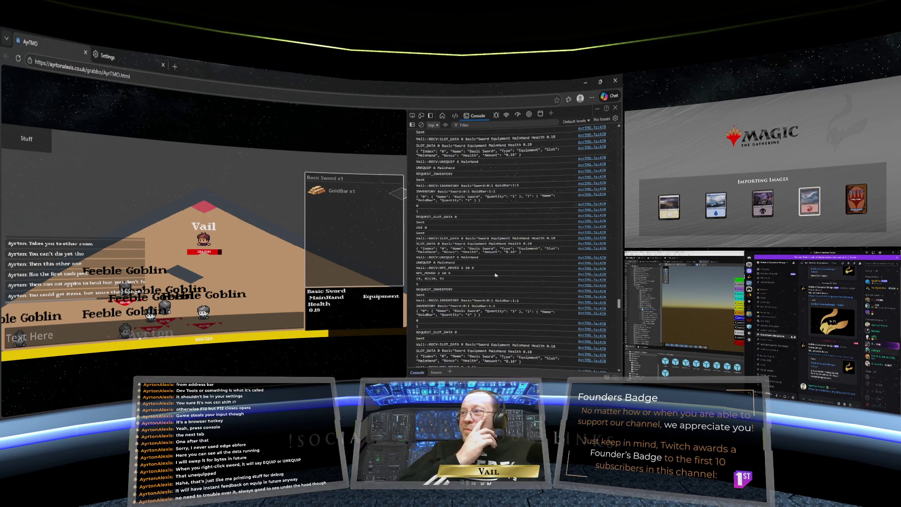
left_click(615, 108)
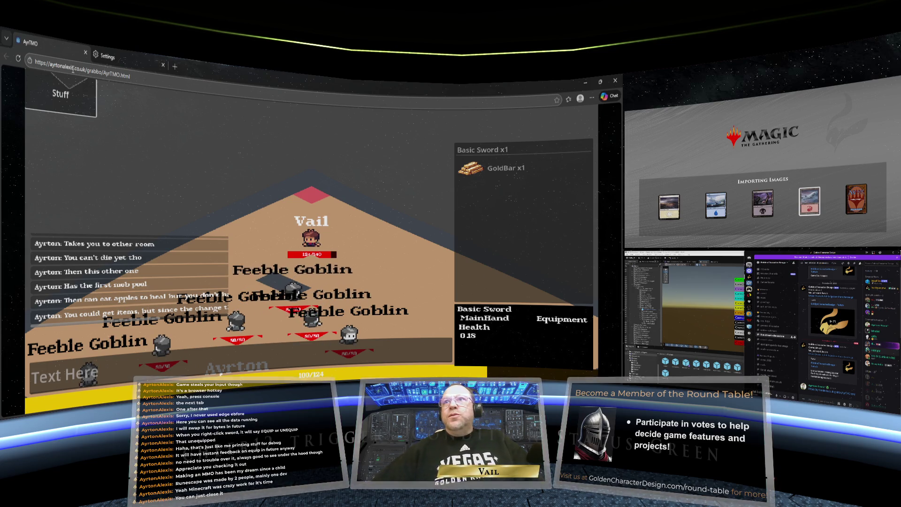
- Close the Edge Settings tab and the game window to return to Visual Studio's BoosterMGR.cs
left_click(163, 64)
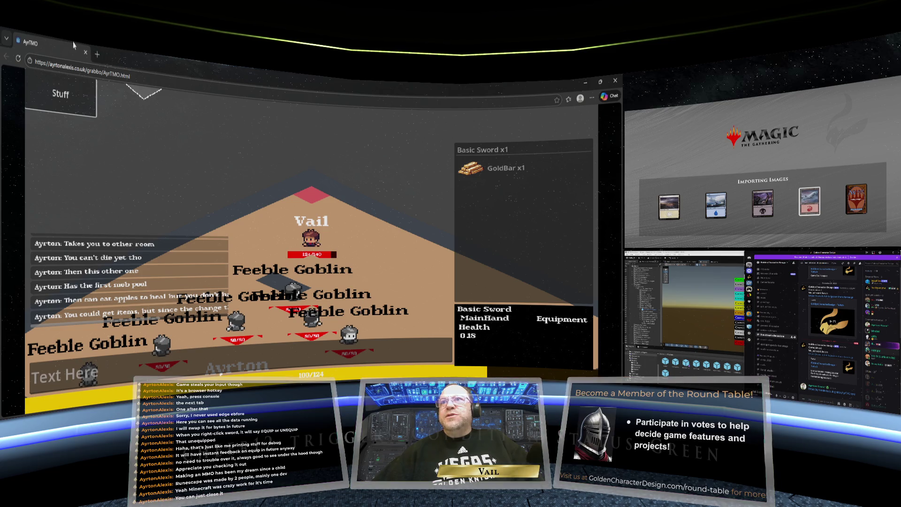
left_click(86, 53)
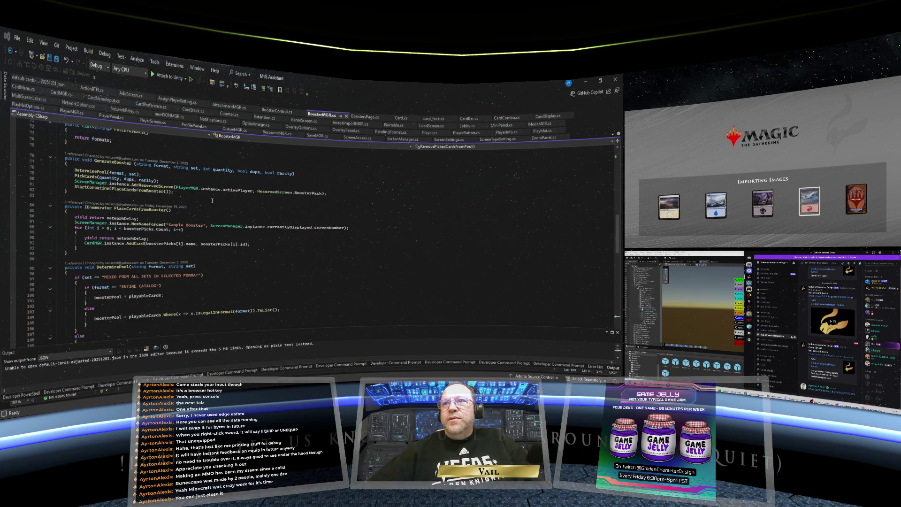
- Scroll through BoosterMGR.cs to review the GenerateBooster and DetermineIfPool code
scroll(212, 201, "up", 2)
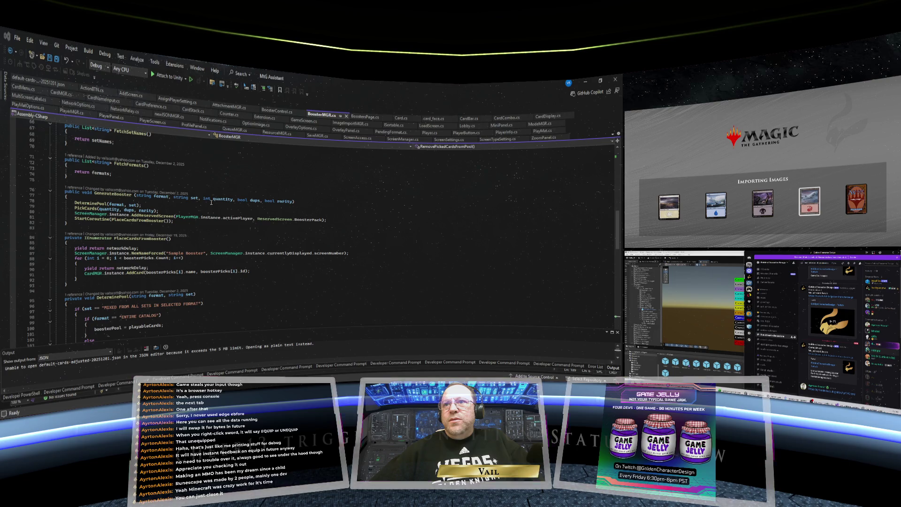
scroll(208, 207, "down", 20)
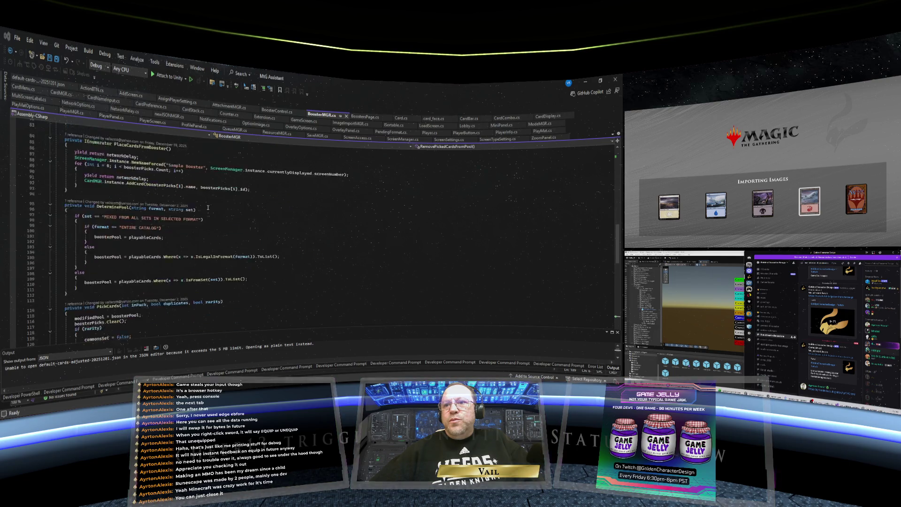
scroll(207, 207, "down", 7)
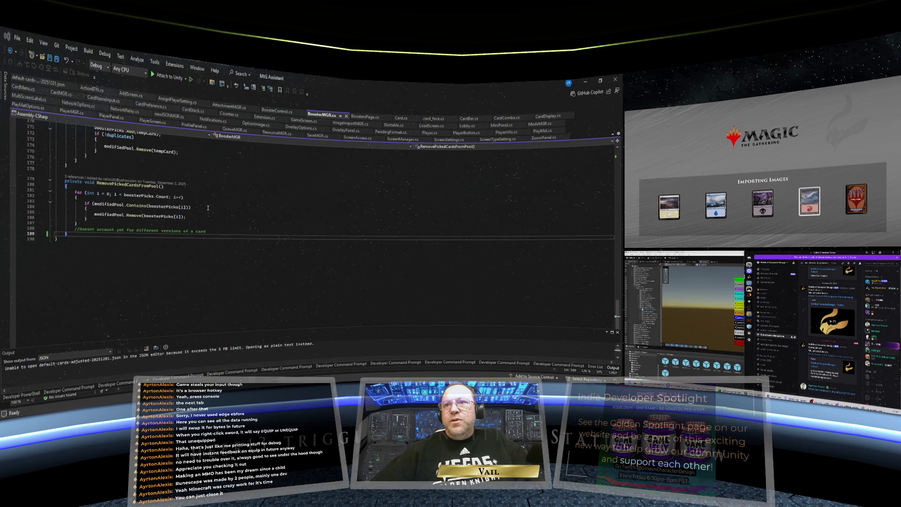
scroll(144, 191, "down", 1)
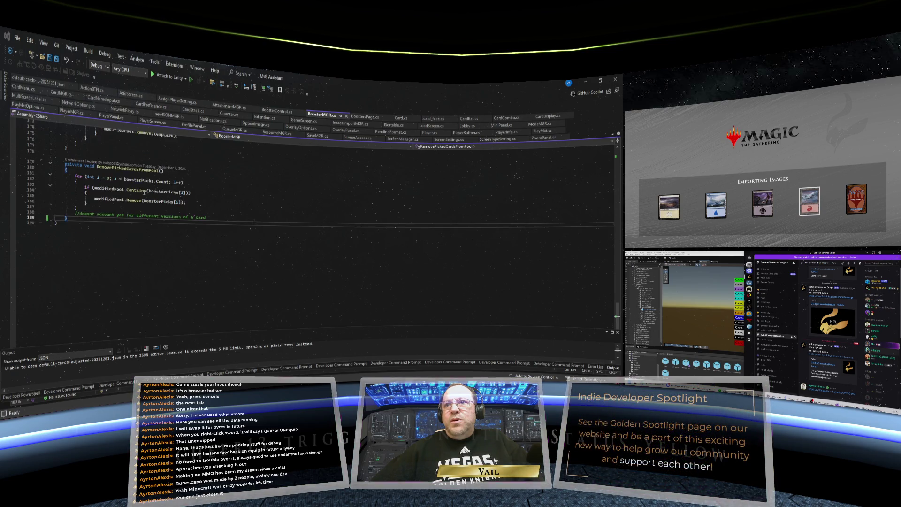
scroll(250, 203, "up", 6)
scroll(250, 203, "up", 18)
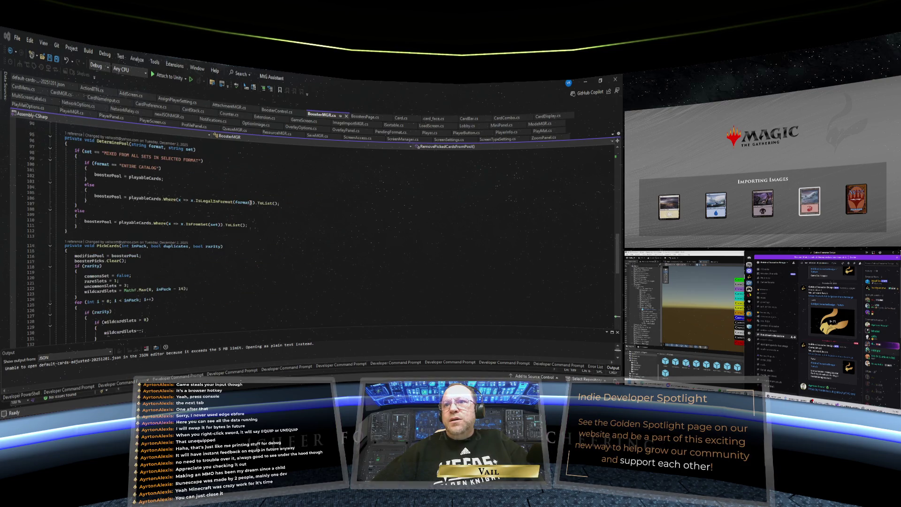
scroll(250, 203, "down", 2)
- Bring up GenerateAllBoosters in BoostersPage.cs, close the chat window, and switch to Unity
left_click(364, 117)
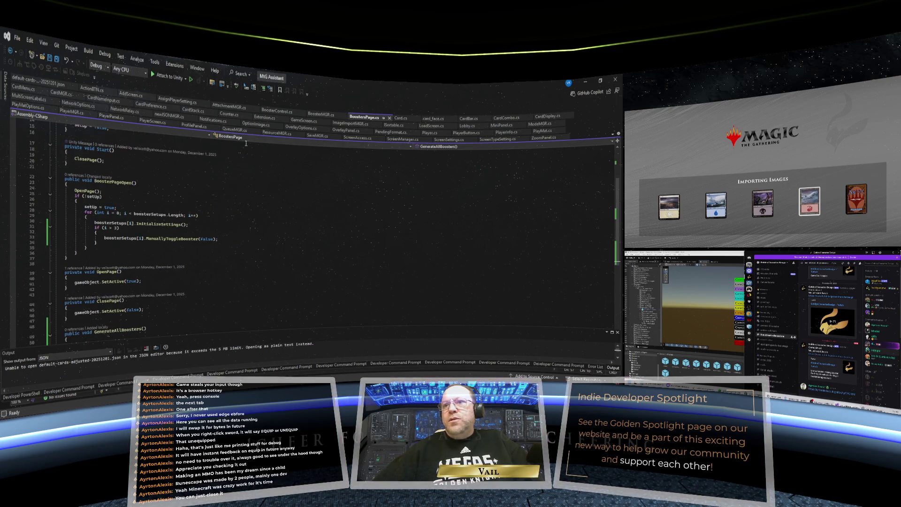
scroll(244, 150, "down", 6)
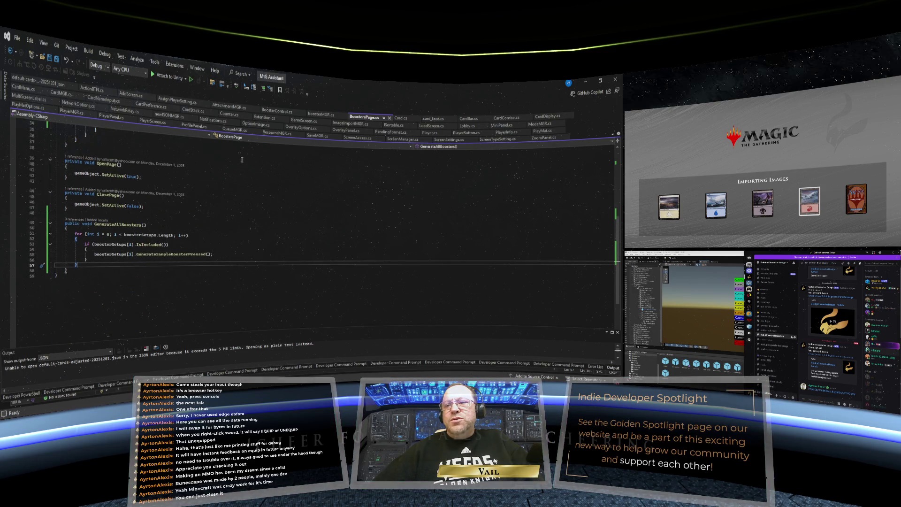
scroll(235, 185, "down", 1)
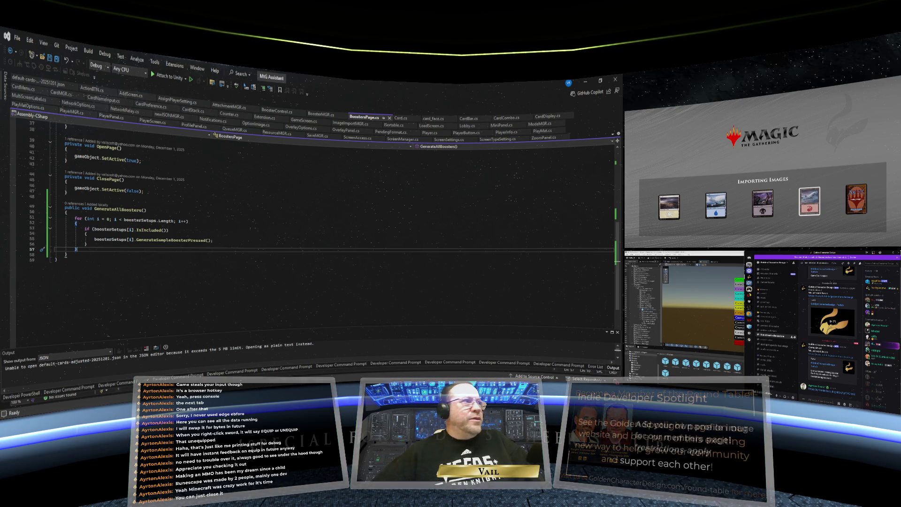
left_click(888, 253)
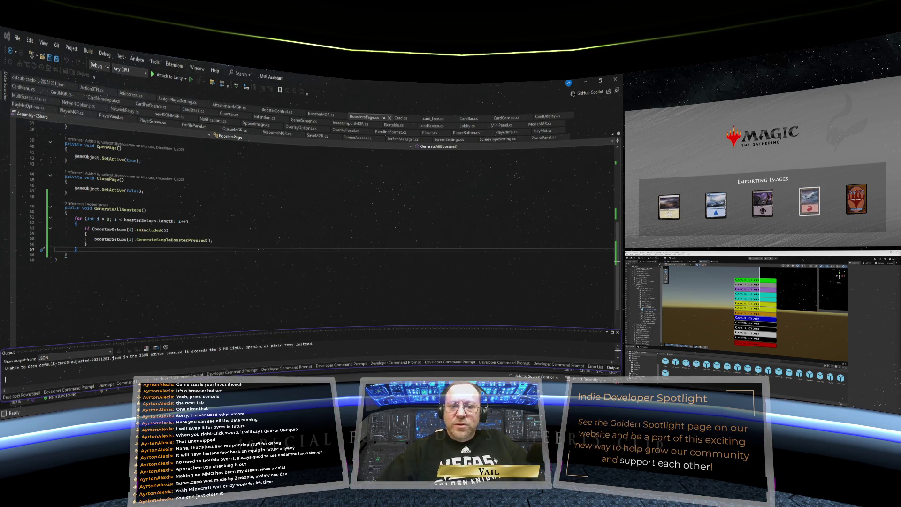
key("alt+Tab")
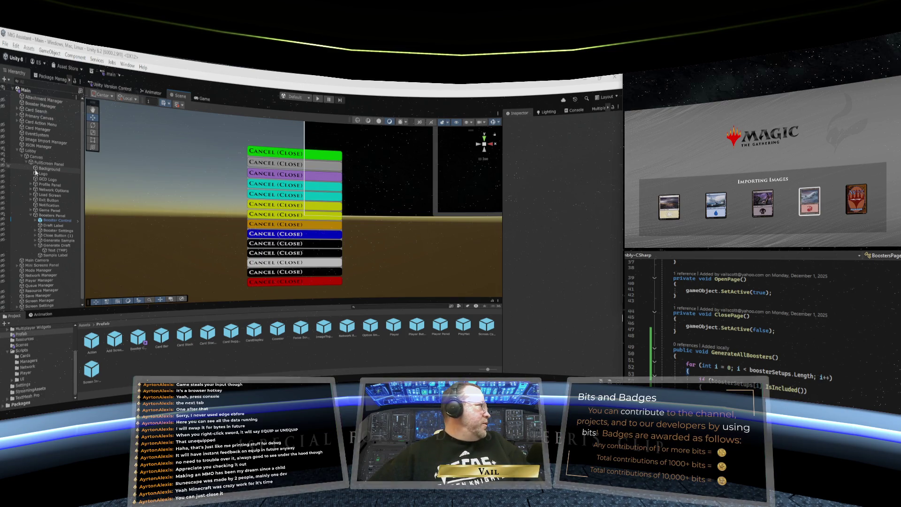
- Add a Generate Draft On Click entry calling BoostersPage.GenerateAllBoosters on Booster Control
left_click(52, 245)
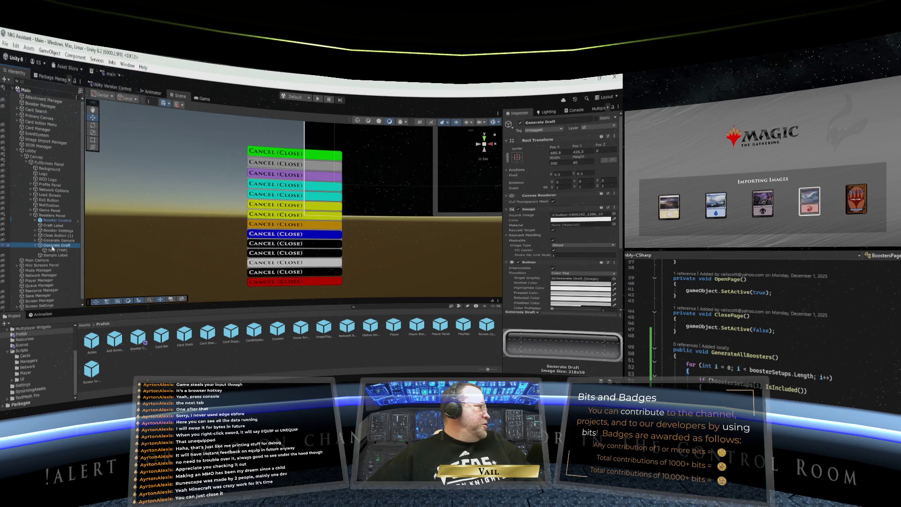
scroll(537, 260, "down", 3)
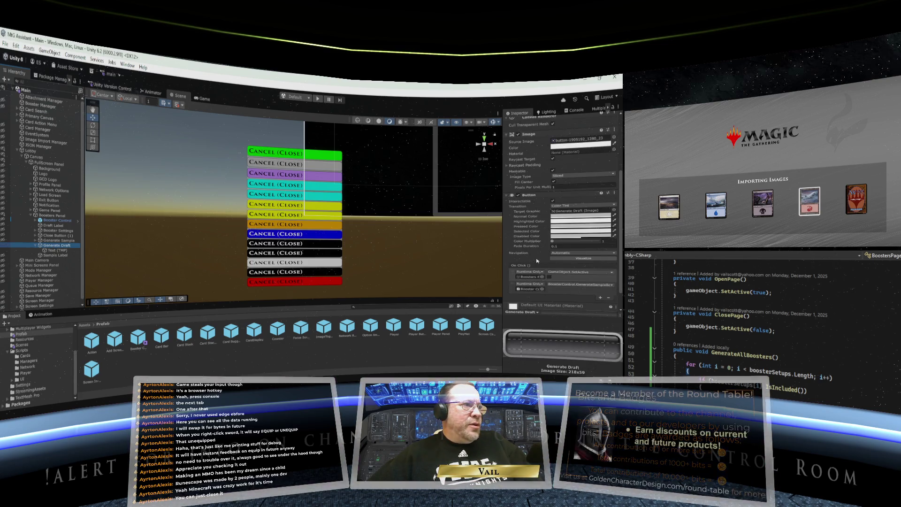
scroll(537, 261, "down", 1)
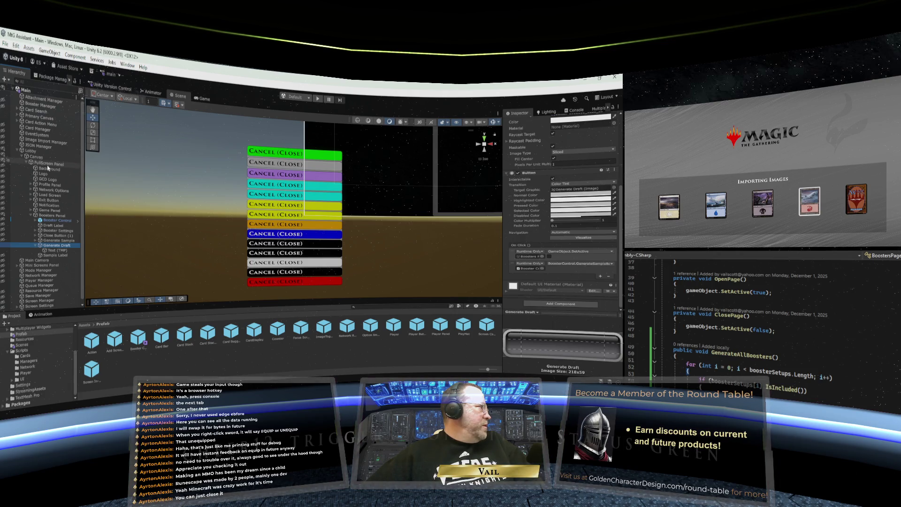
left_click_drag(48, 217, 530, 271)
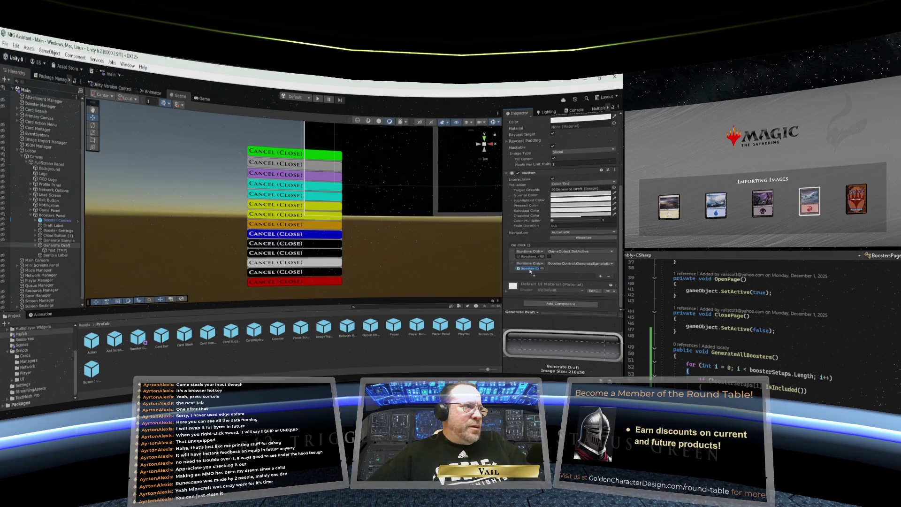
left_click(576, 263)
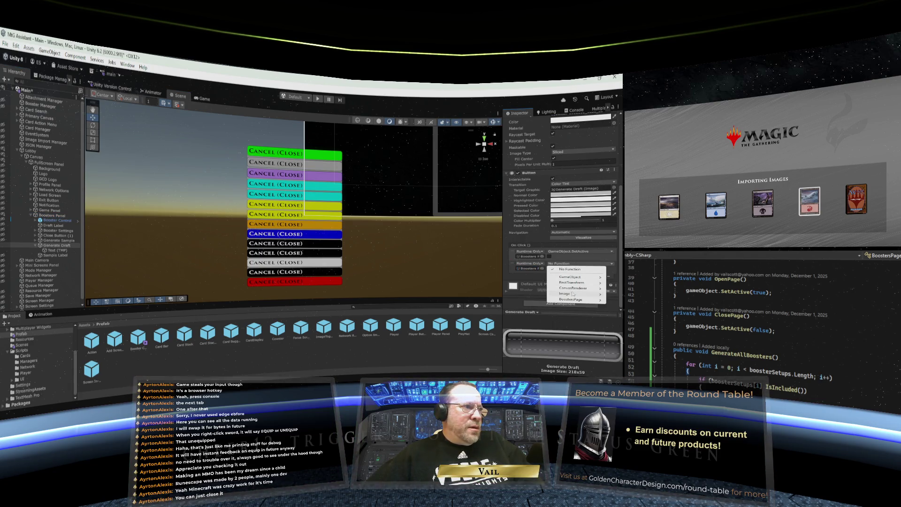
mouse_move(572, 299)
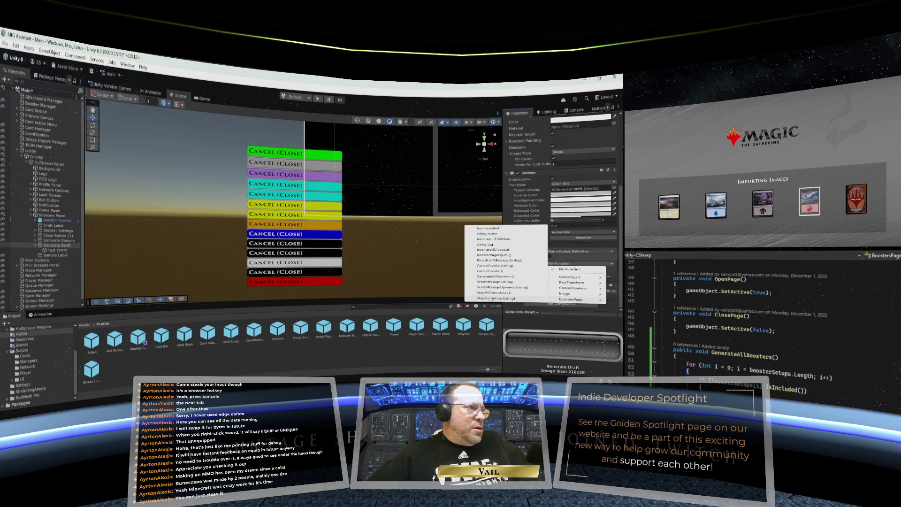
left_click(495, 276)
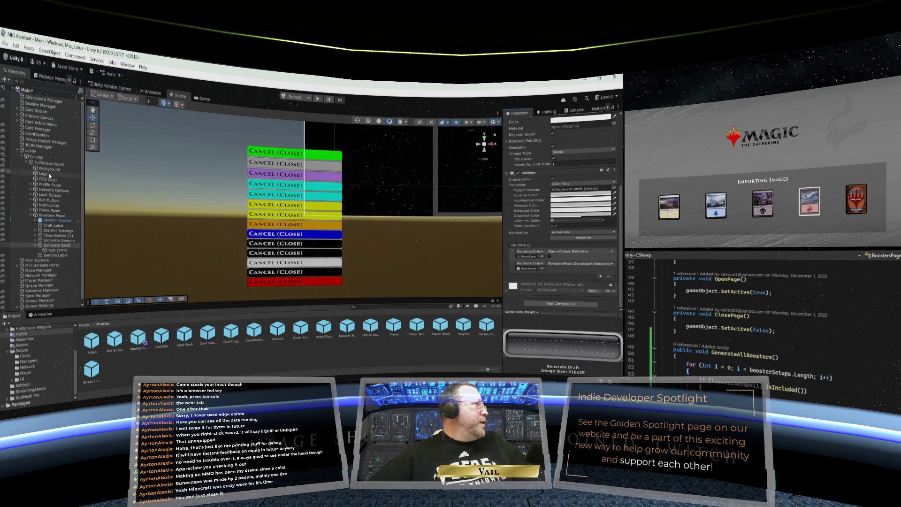
- Maximize the Game view so it fills the editor
left_click(6, 44)
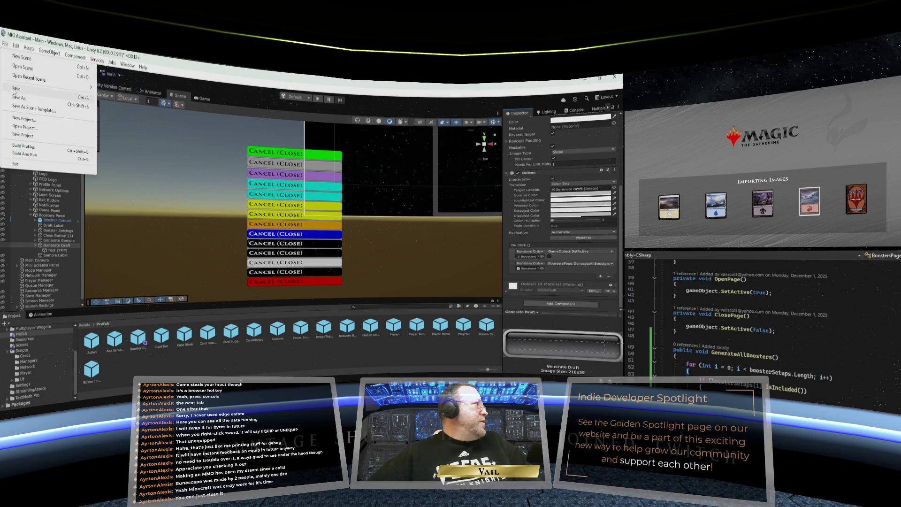
key("Escape")
left_click(201, 99)
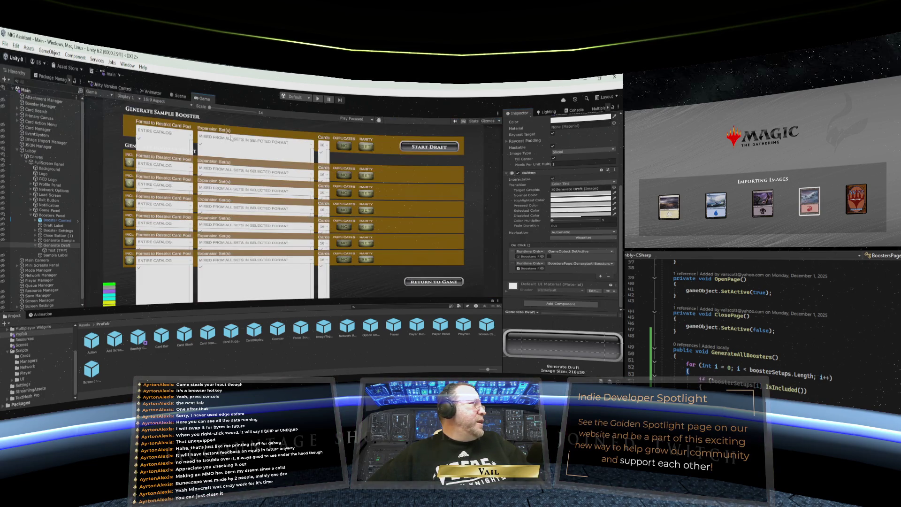
right_click(203, 99)
left_click(215, 125)
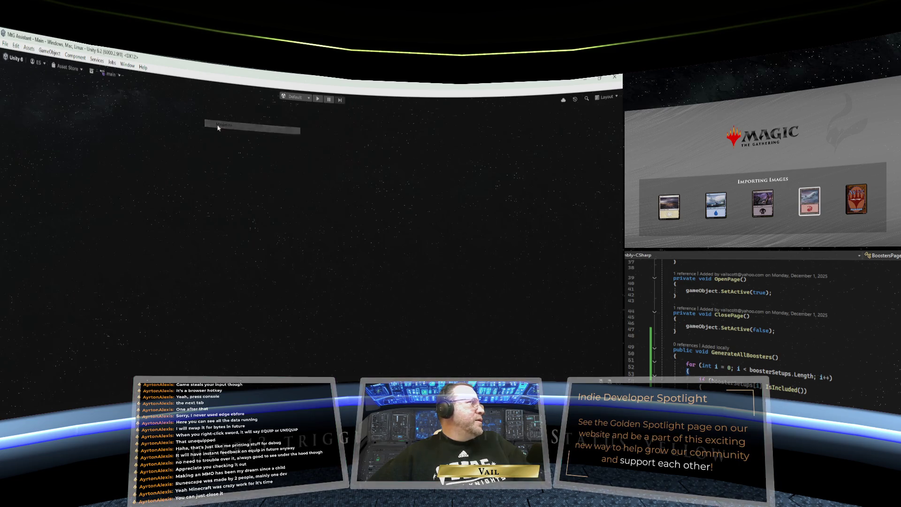
- Enter play mode, load the card catalog, and start a Single Computer Session
left_click(318, 99)
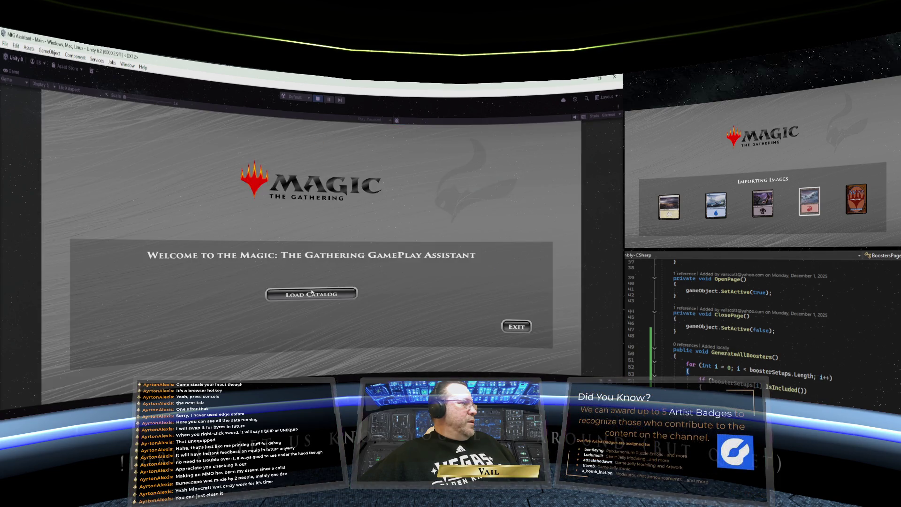
left_click(314, 295)
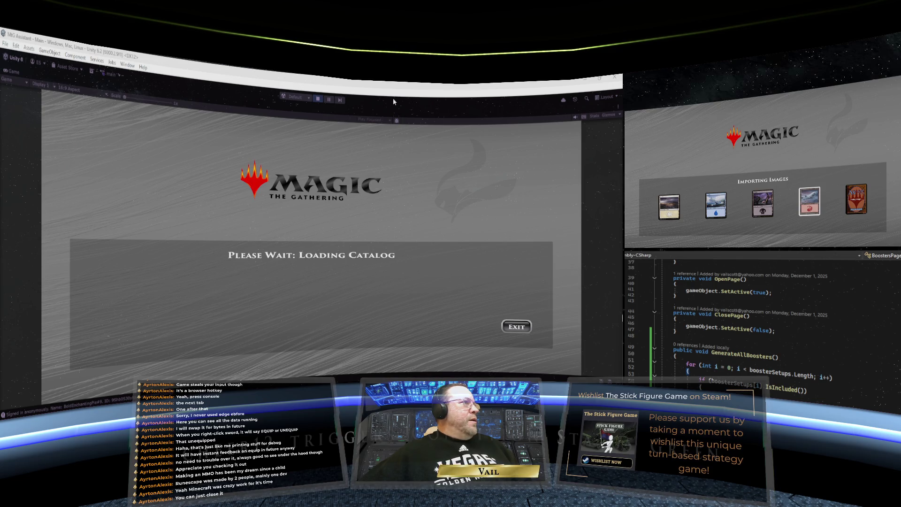
left_click(307, 331)
- Enter a new player name in Add New Player and join the game as that player
left_click(289, 309)
type("V")
key("BackSpace")
type("Ayrton")
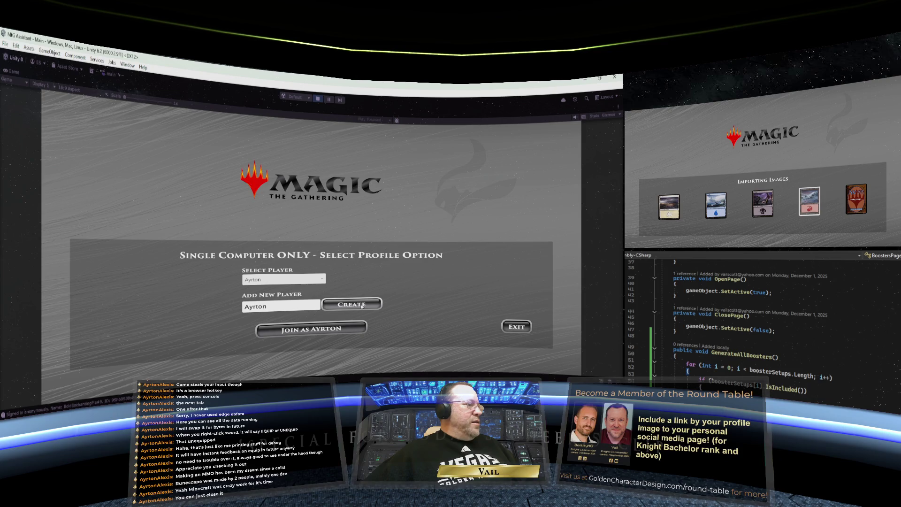
left_click(327, 328)
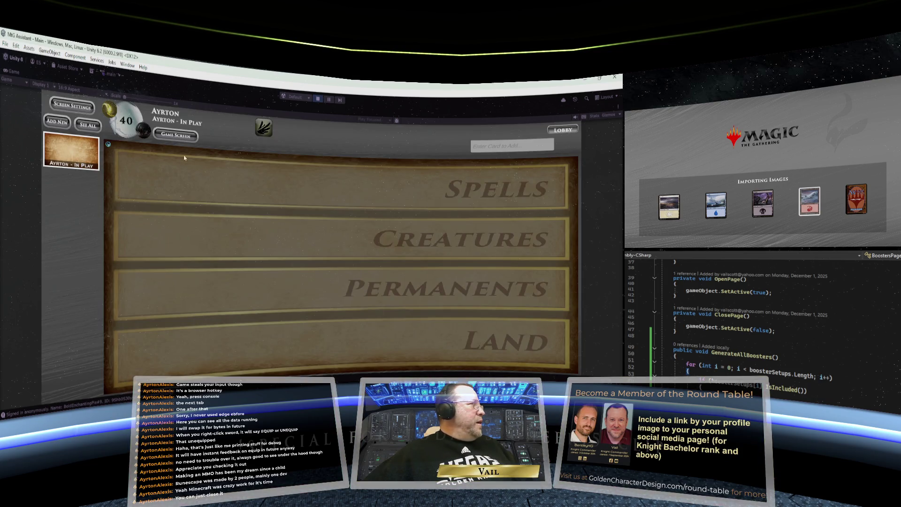
- On the booster draft page, uncheck INCL on the third row, then Return to Game
left_click(181, 137)
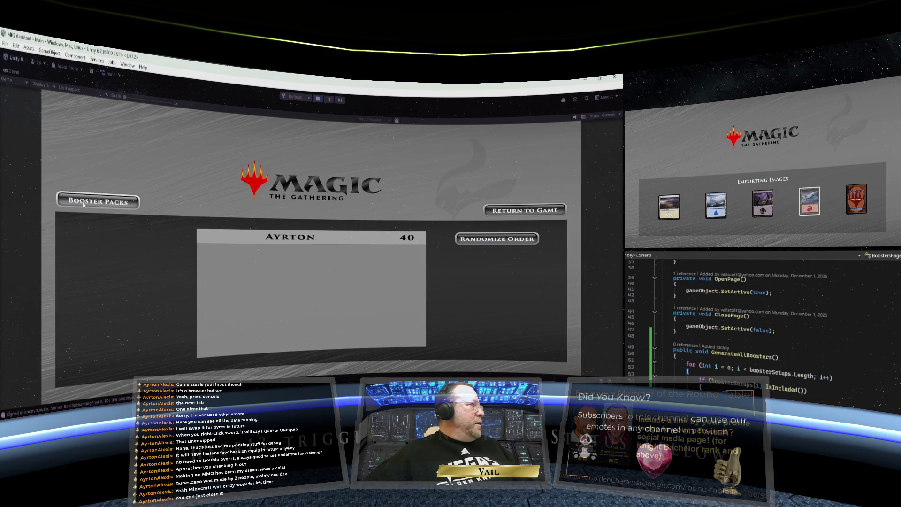
left_click(106, 205)
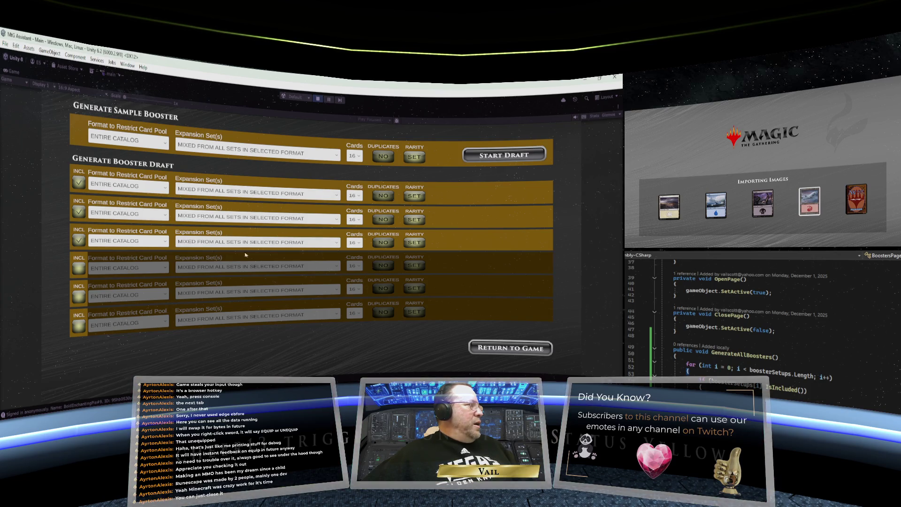
left_click(81, 270)
left_click(81, 269)
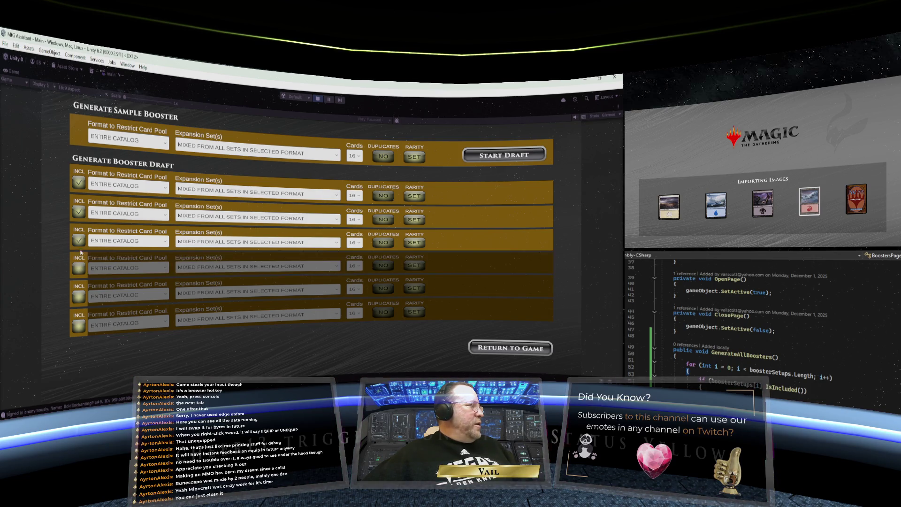
left_click(81, 243)
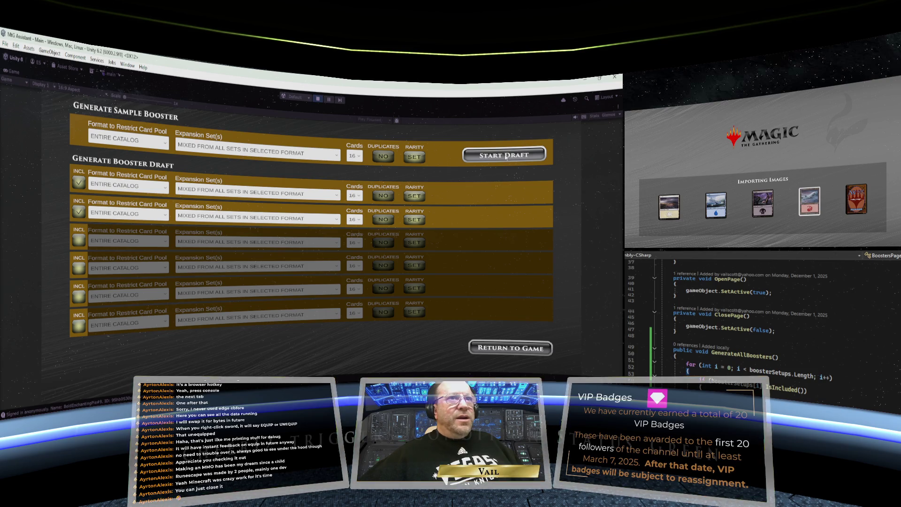
left_click(506, 157)
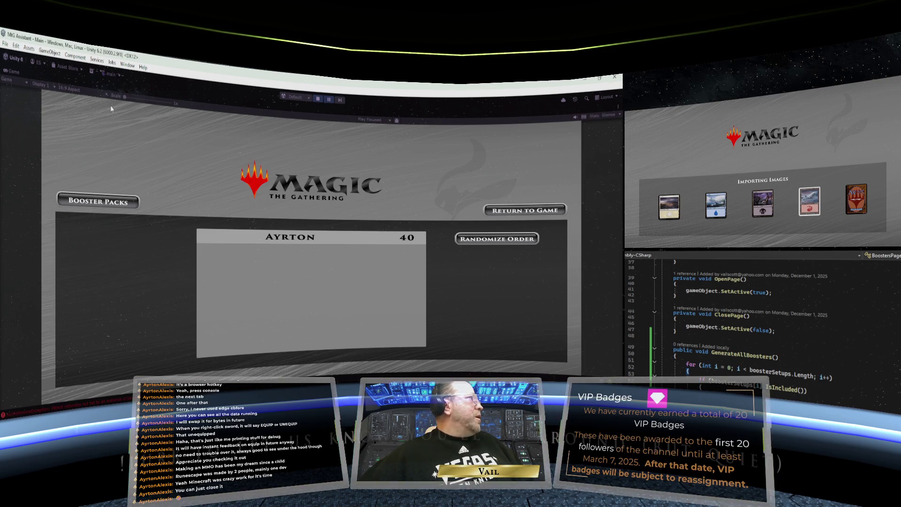
- Restore the Game view to normal size and show the Console panel
right_click(13, 74)
left_click(32, 102)
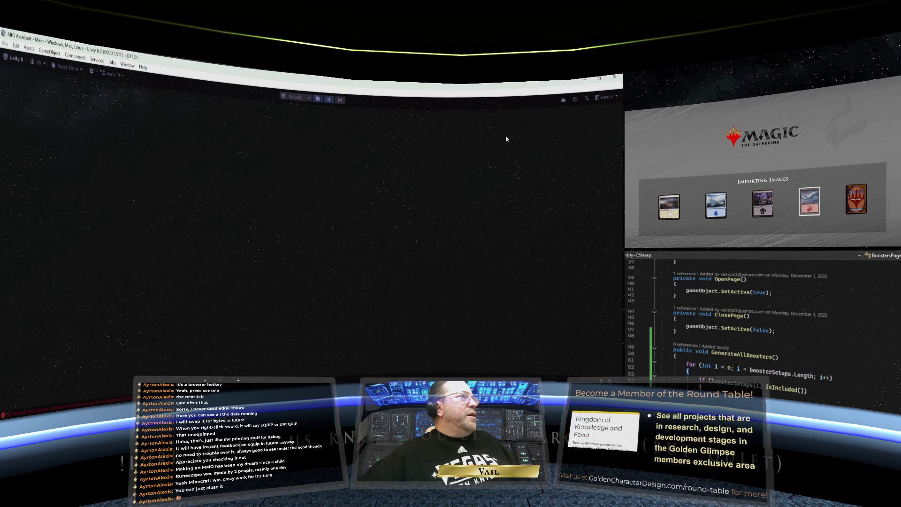
left_click(575, 109)
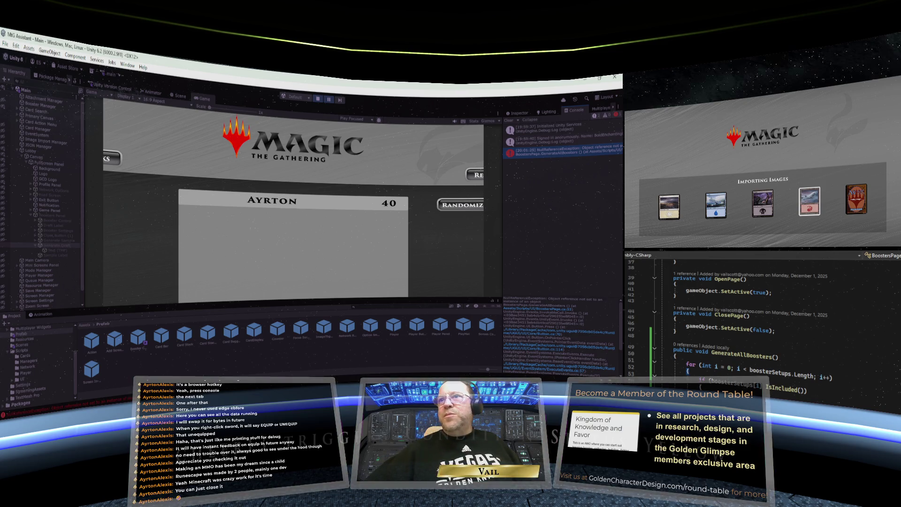
- Scroll the Console to read the NullReferenceException, then stop play mode
scroll(760, 319, "up", 2)
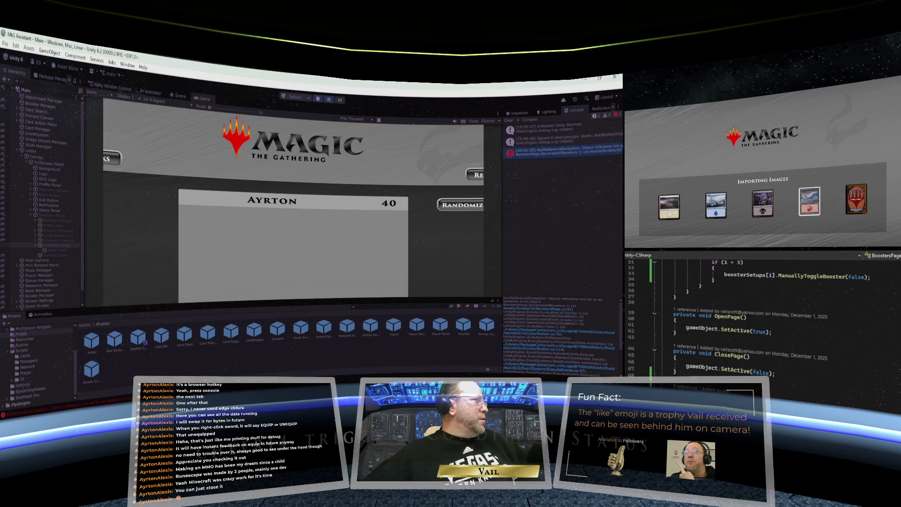
scroll(760, 319, "up", 10)
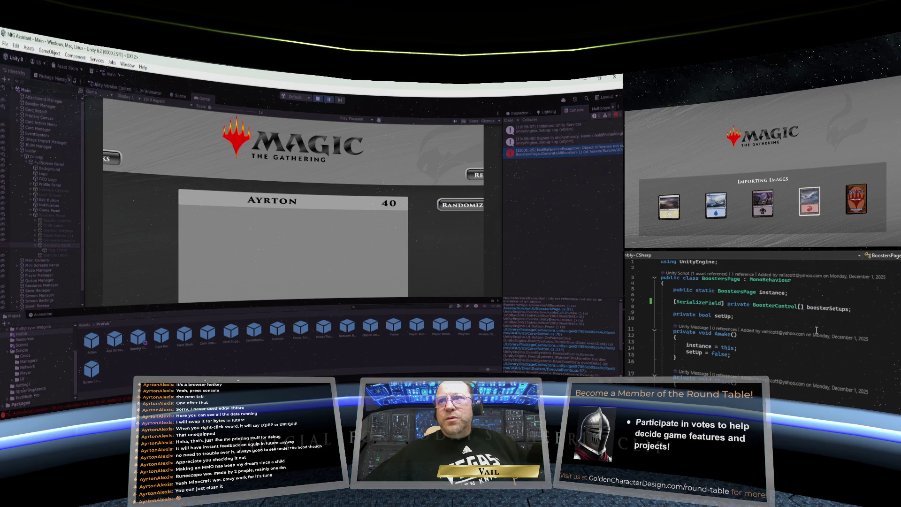
scroll(816, 330, "down", 10)
scroll(758, 371, "down", 4)
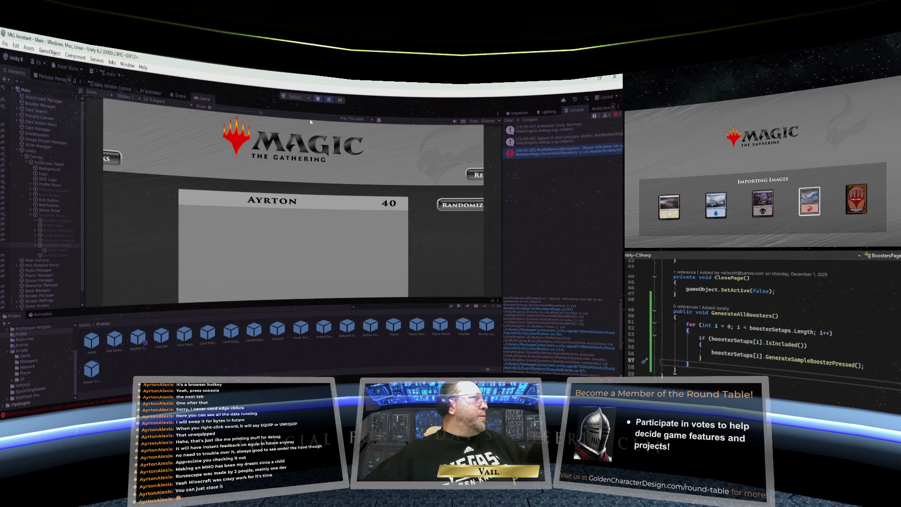
left_click(317, 100)
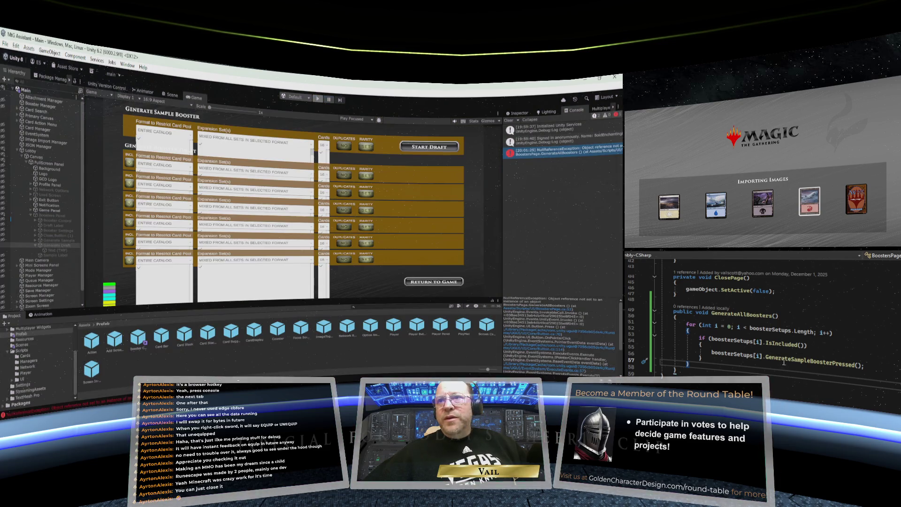
- Change the GenerateAllBoosters loop on line 51 to start at int i = 1
left_click(730, 326)
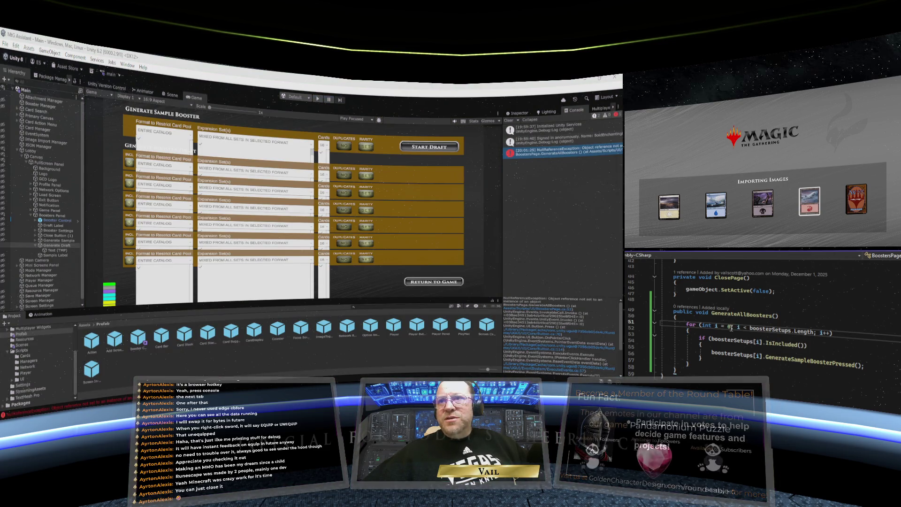
type("1")
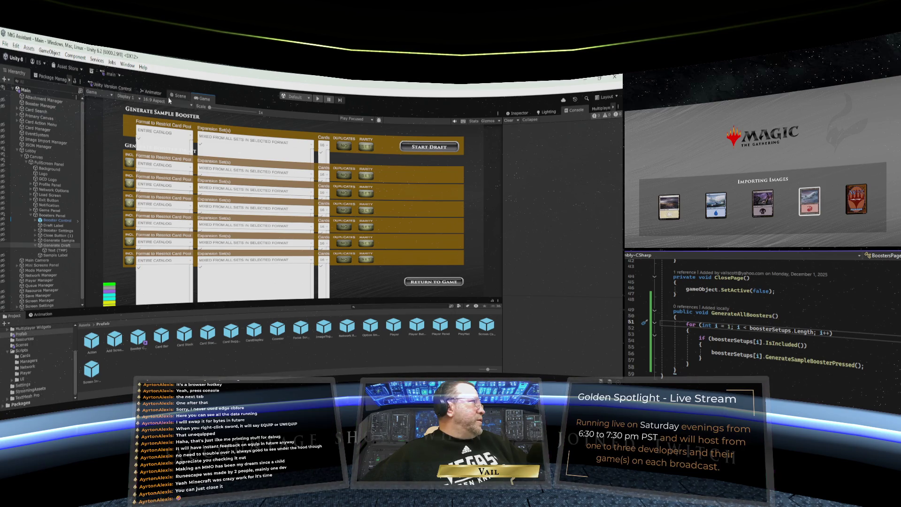
- Frame the Generate Draft button in the Scene view and move it lower on the Boosters Panel
left_click(518, 113)
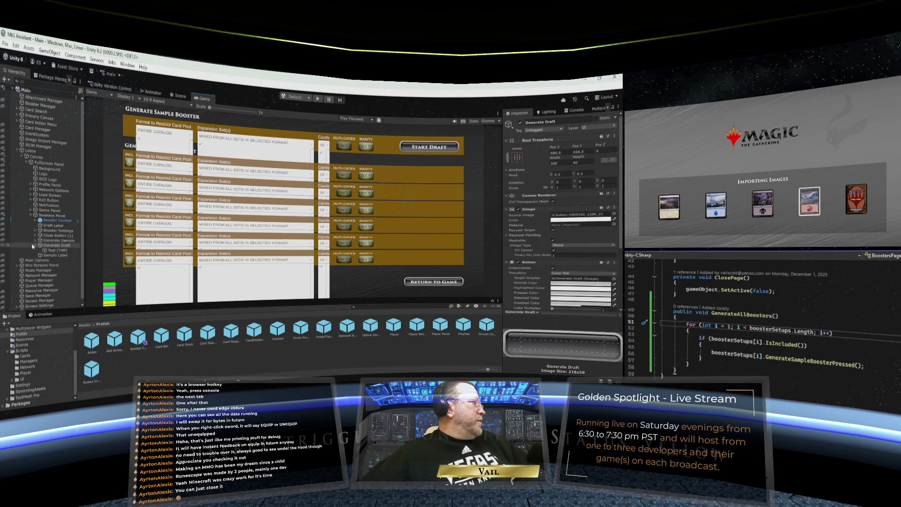
left_click(179, 96)
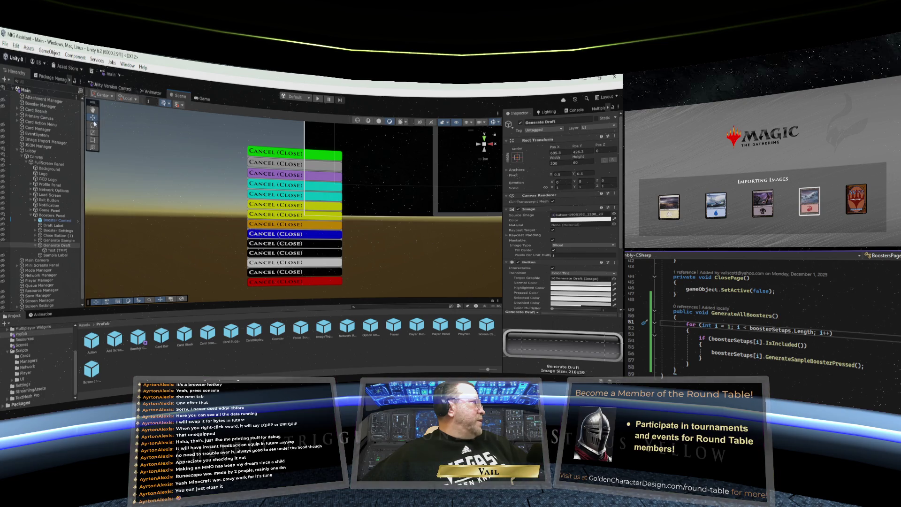
double_click(50, 246)
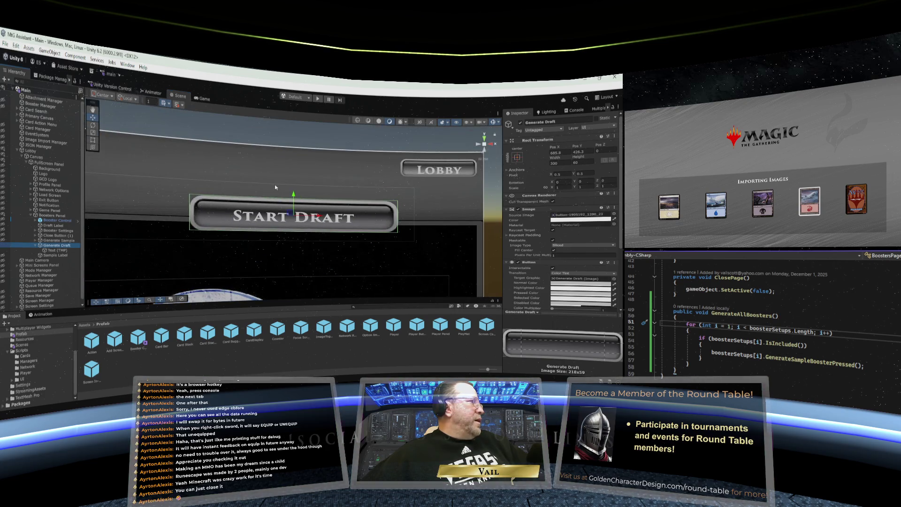
scroll(276, 188, "down", 10)
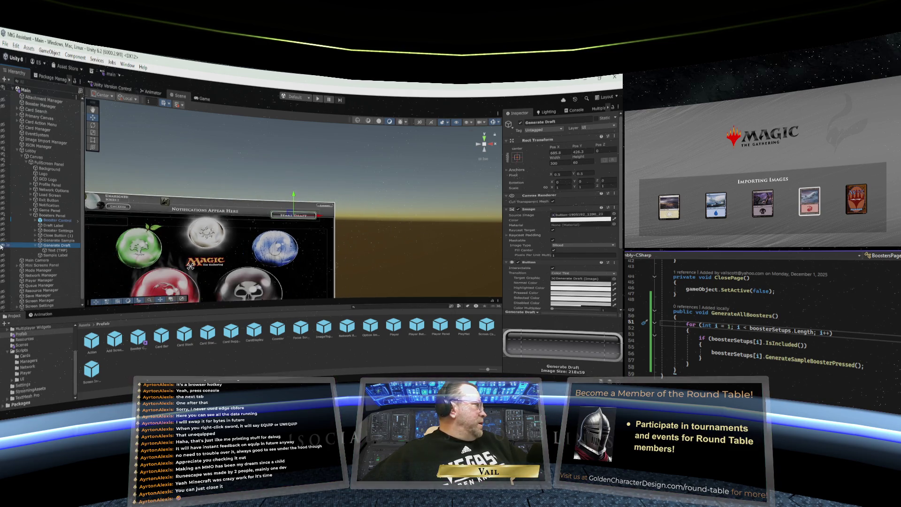
left_click(3, 216)
left_click_drag(294, 196, 294, 214)
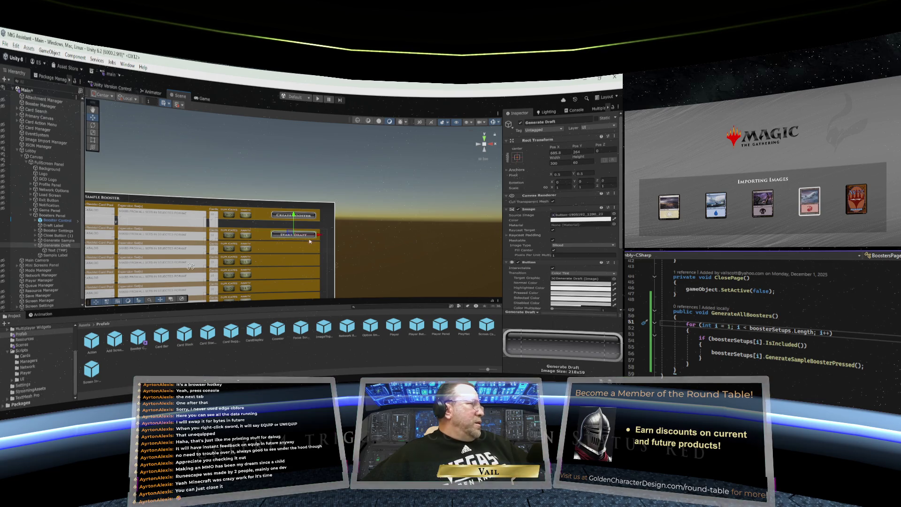
- Select the Primary Canvas and Booster Control objects and expand Booster Settings in the Hierarchy
left_click(333, 254)
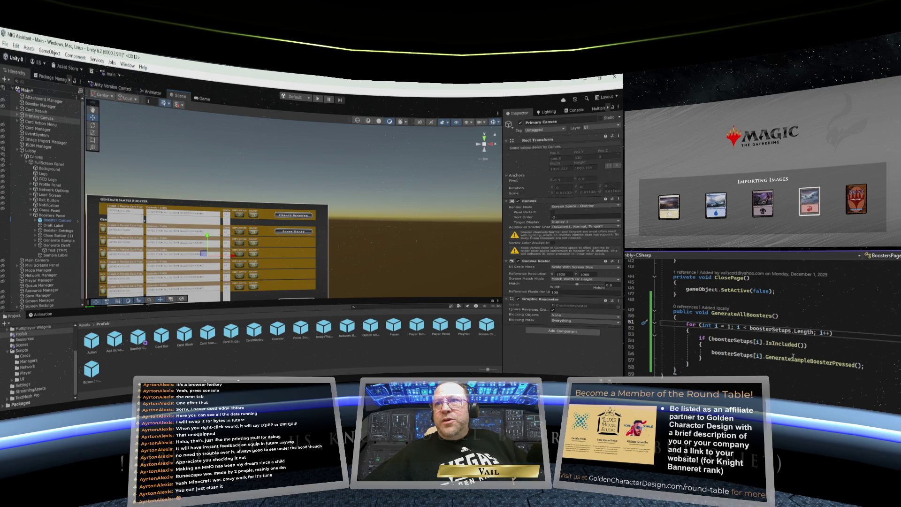
mouse_move(792, 356)
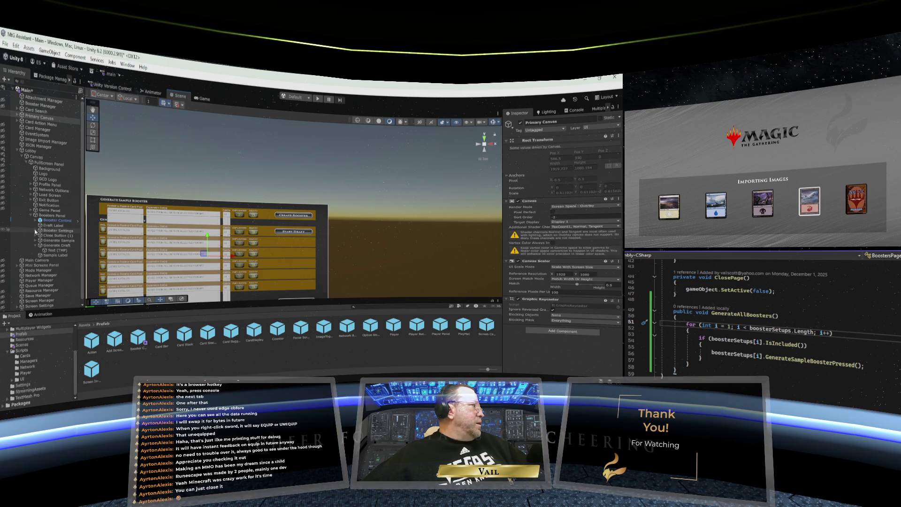
left_click(52, 221)
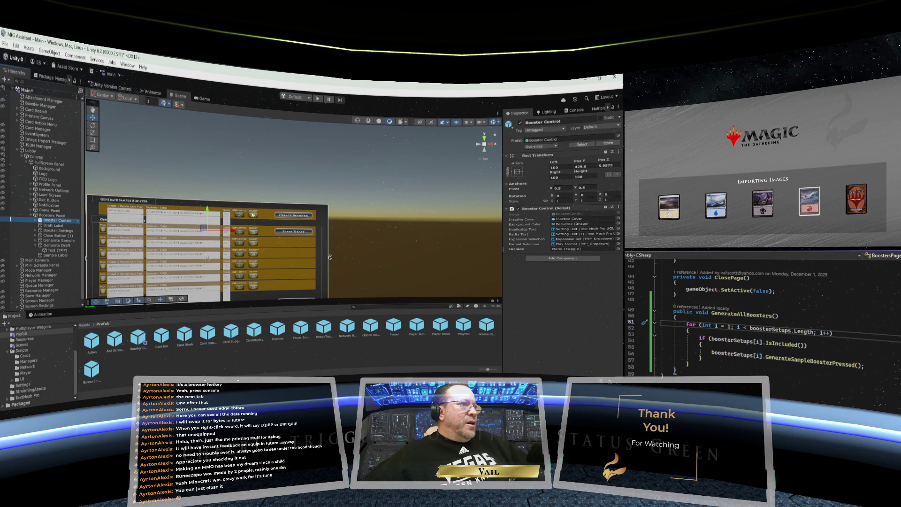
left_click(35, 230)
scroll(52, 240, "down", 5)
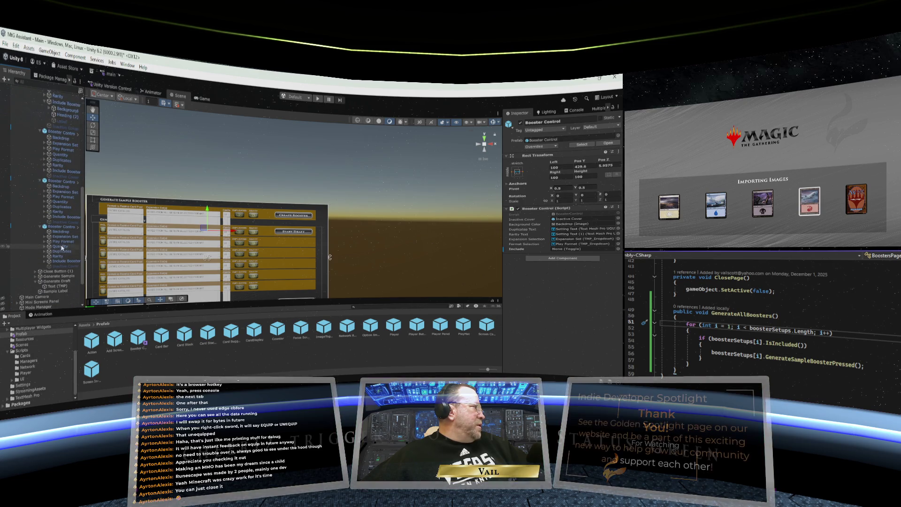
scroll(62, 202, "up", 5)
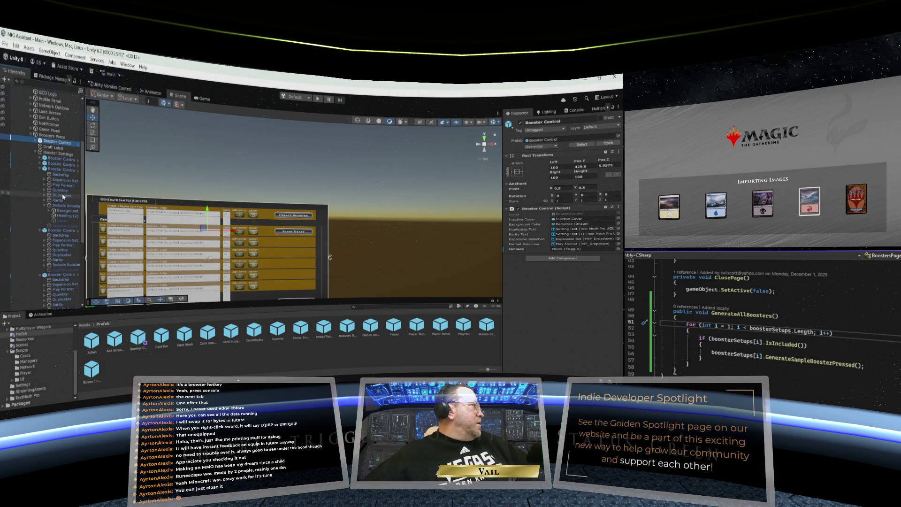
- Inspect each booster control's settings and inactive cover under Booster Settings
left_click(60, 154)
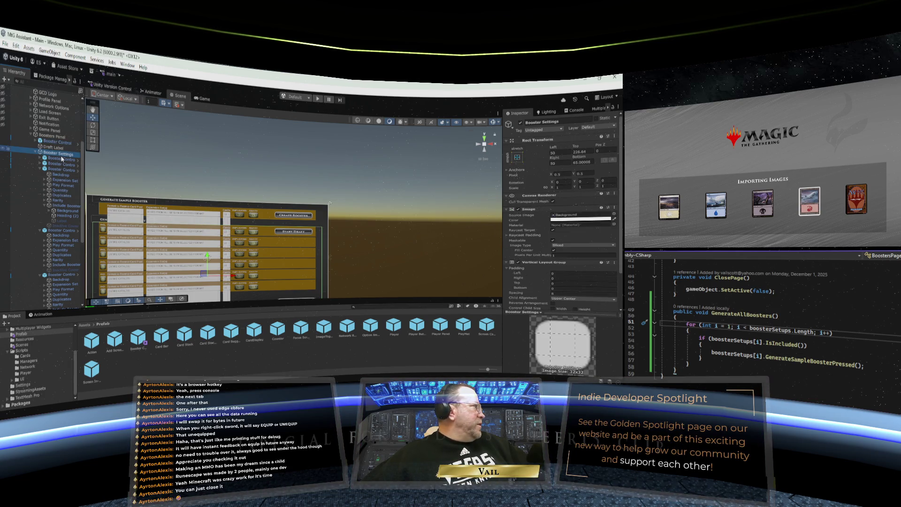
left_click(63, 170)
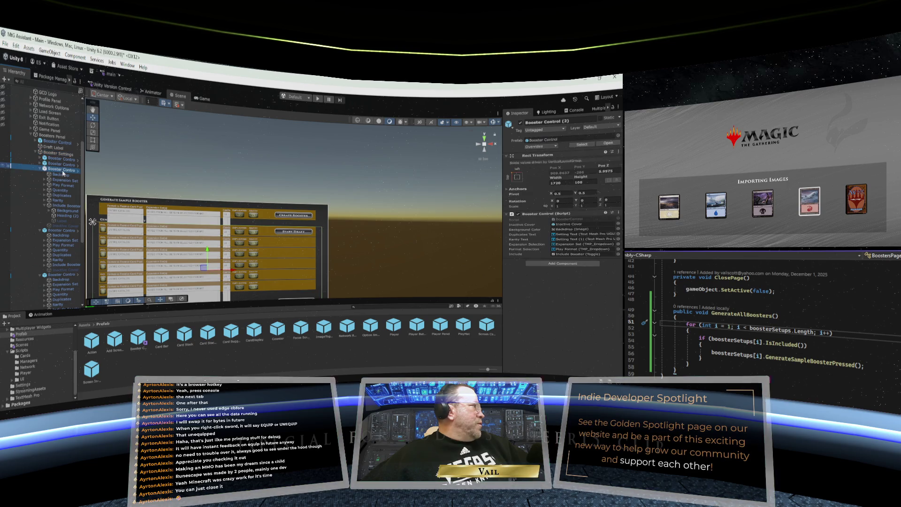
left_click(62, 164)
left_click(60, 160)
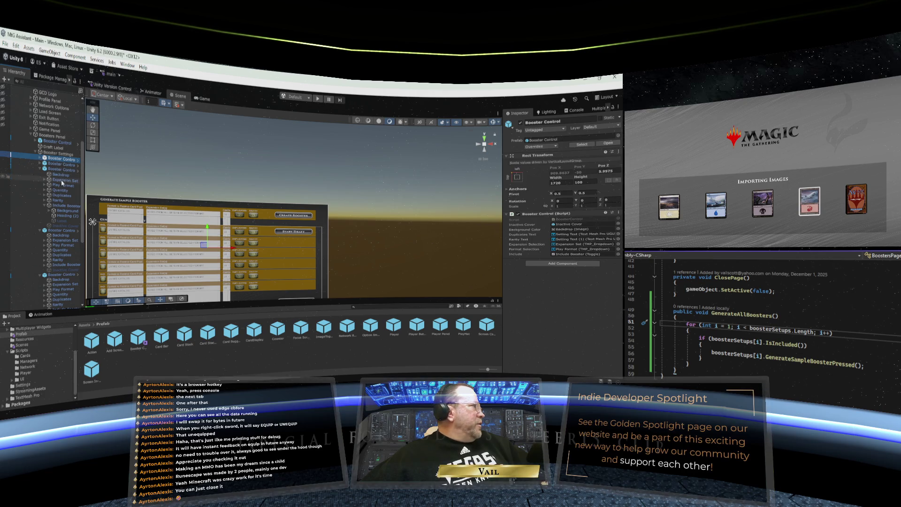
left_click(62, 231)
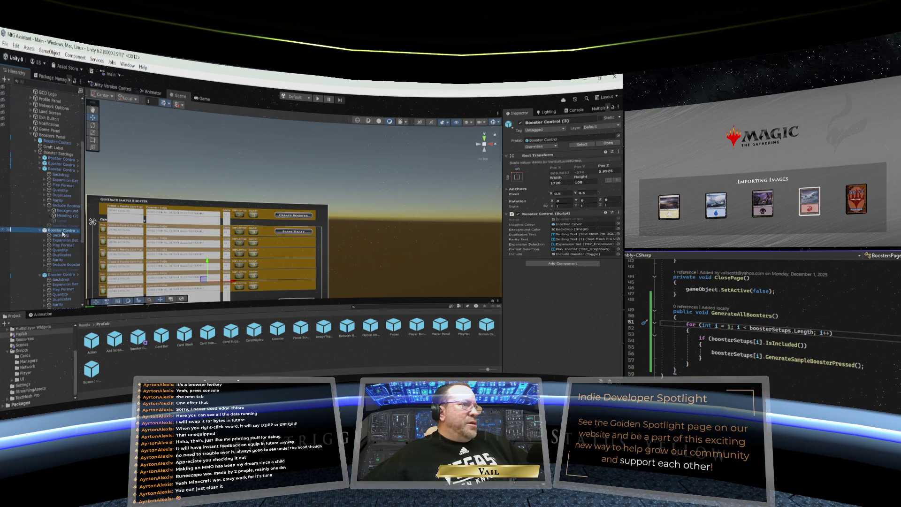
scroll(61, 232, "down", 3)
left_click(58, 233)
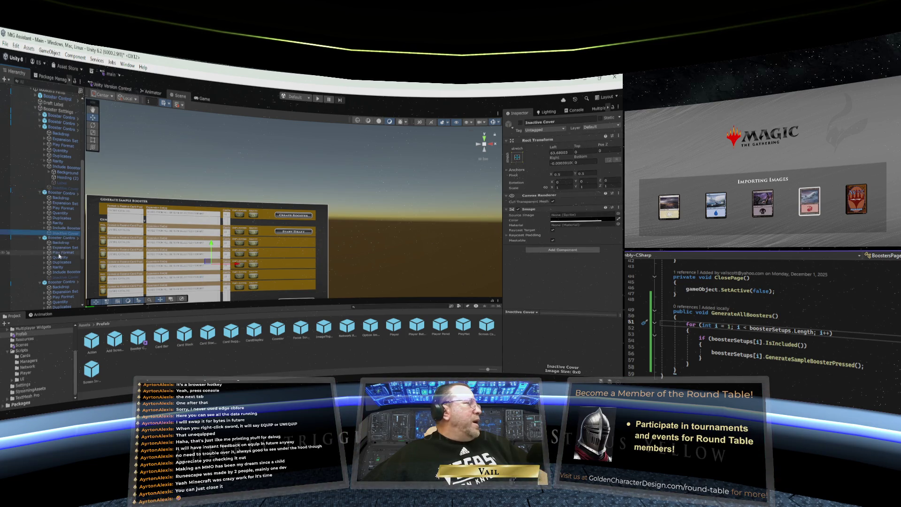
scroll(61, 239, "up", 6)
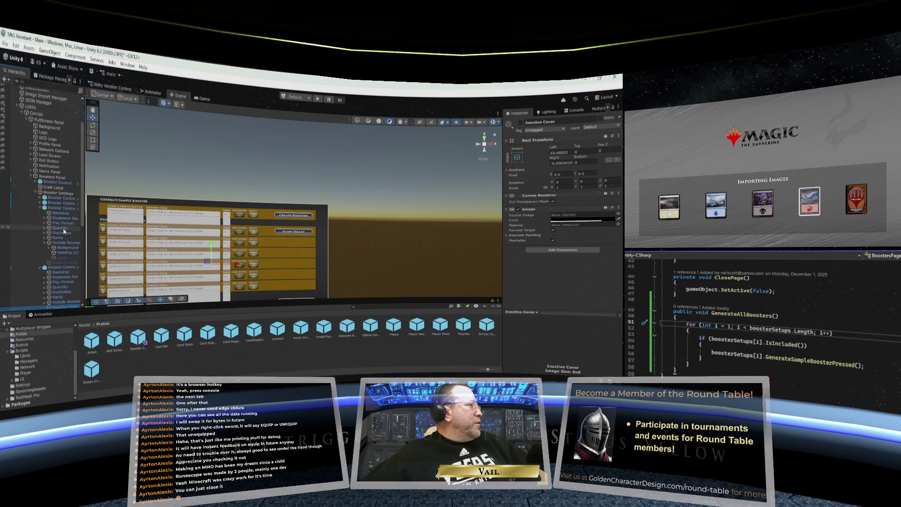
scroll(64, 231, "up", 3)
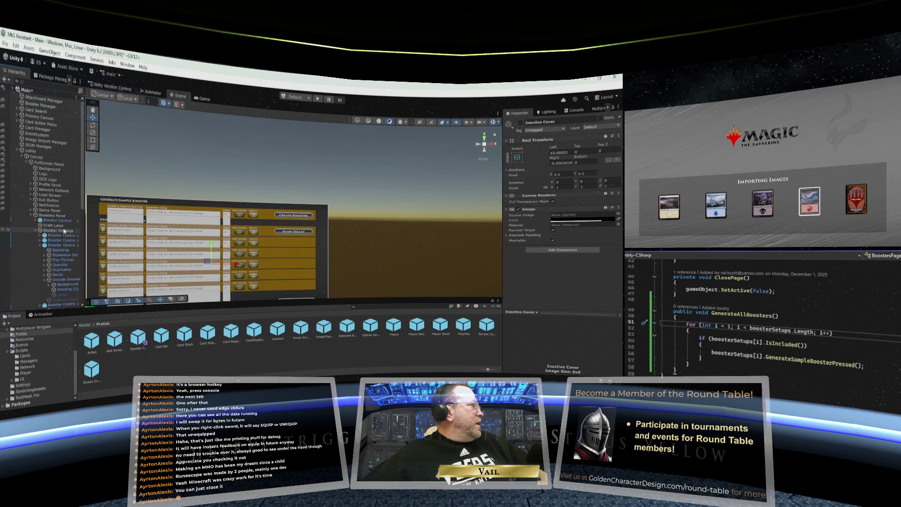
- Collapse the Boosters Panel in the Hierarchy and switch to the Game view
left_click(30, 216)
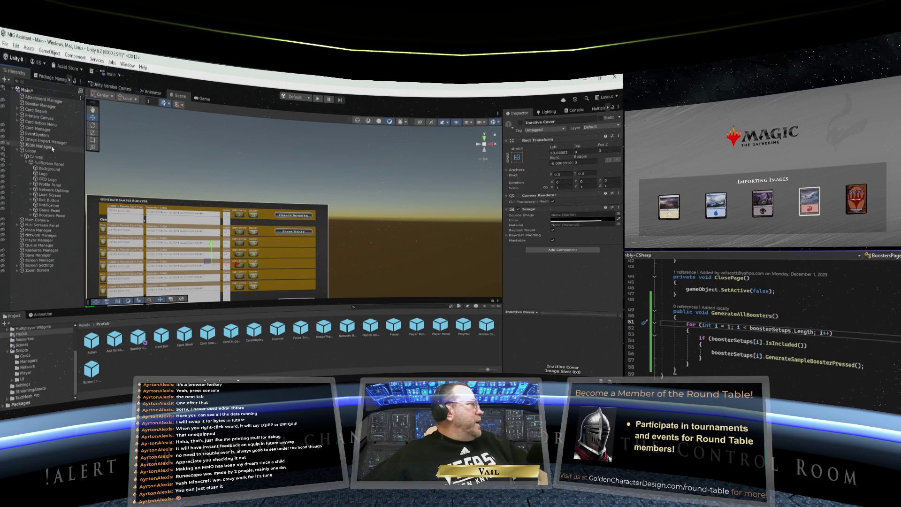
left_click(9, 49)
key("Escape")
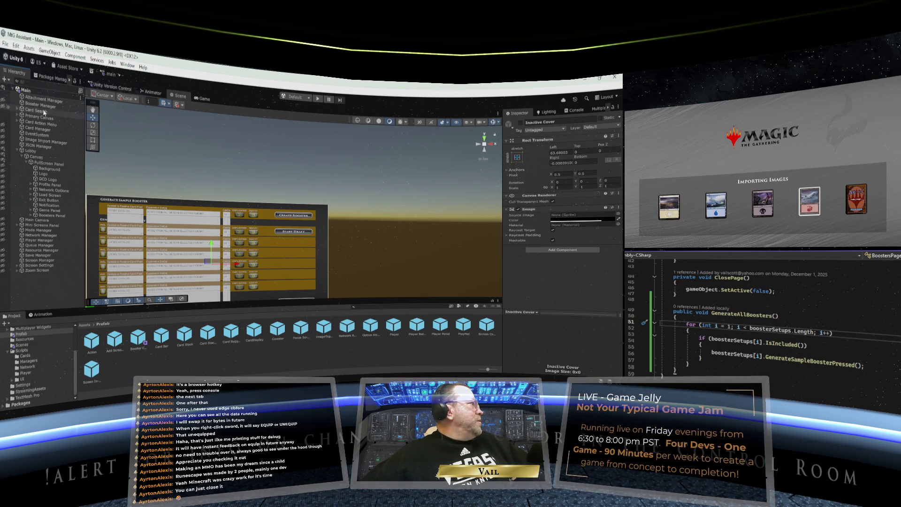
left_click(204, 97)
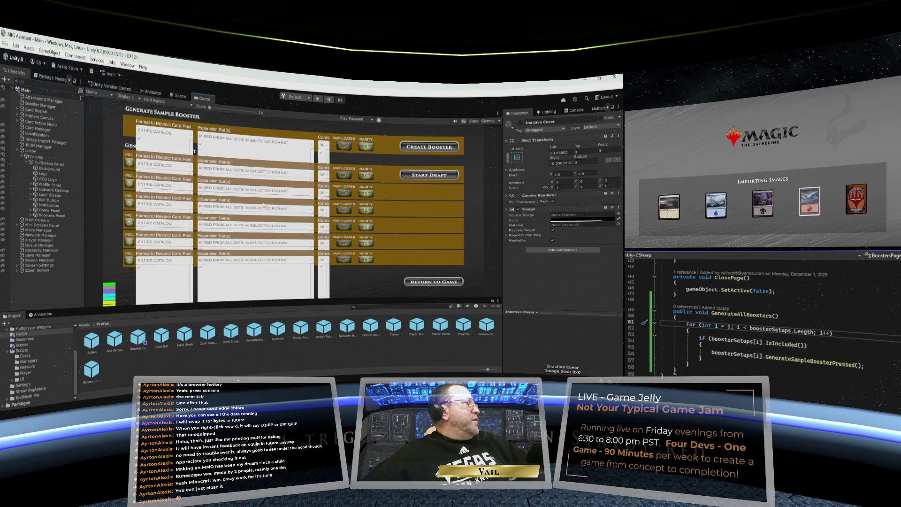
- Maximize the Game view, enter play mode, load the catalog and start a Single Computer Session
right_click(207, 104)
left_click(230, 132)
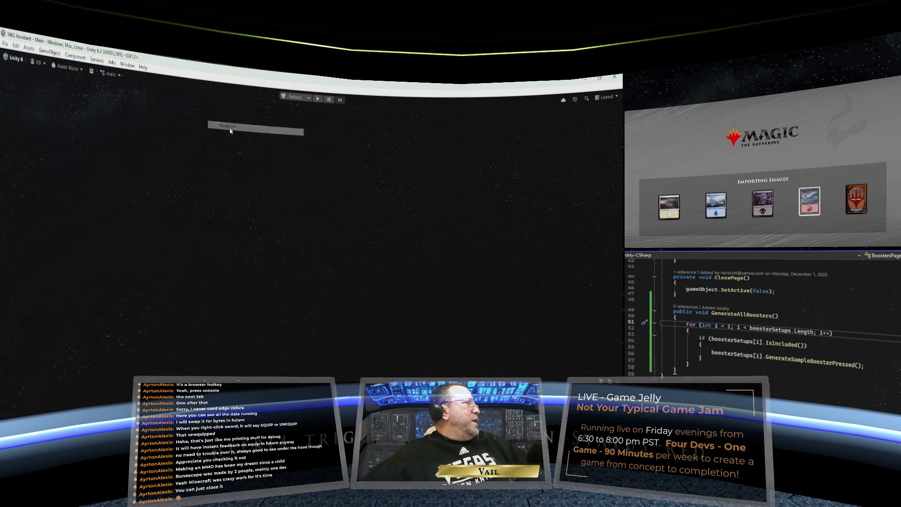
left_click(318, 99)
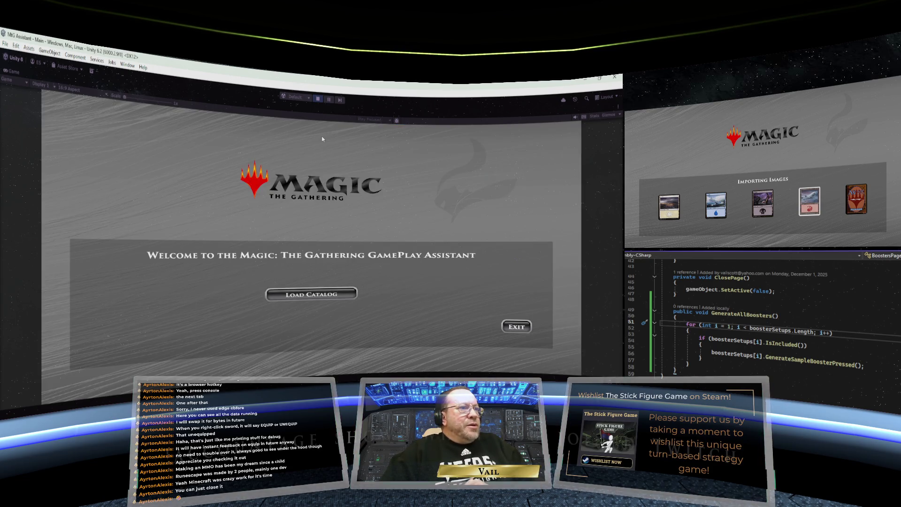
left_click(311, 295)
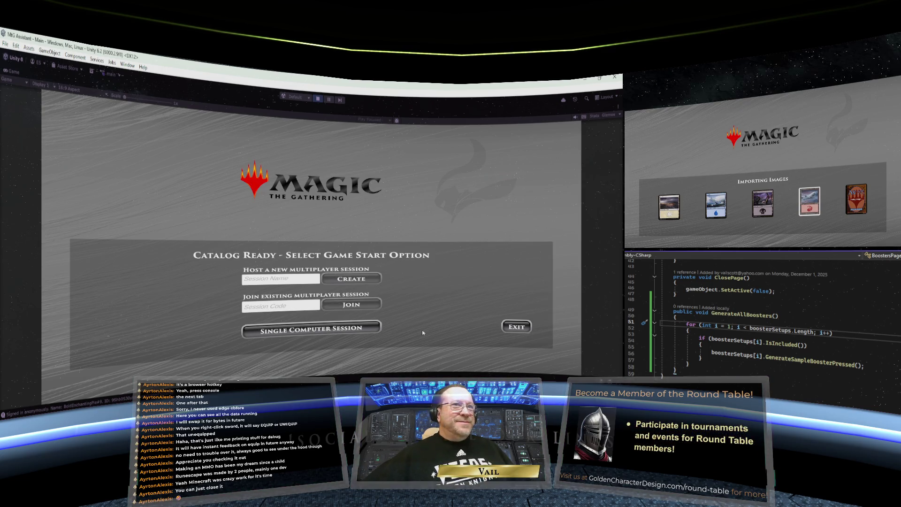
left_click(322, 329)
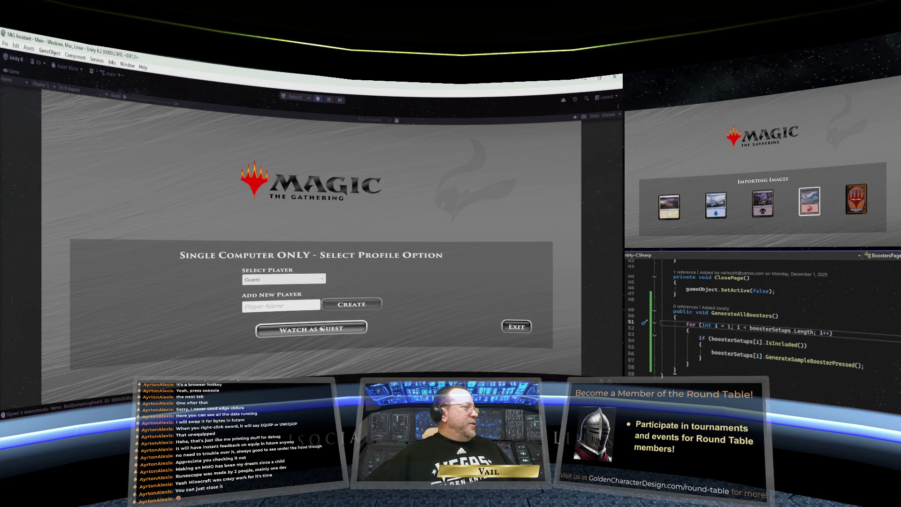
- Create a player profile with the new player's name and join the game as that player
left_click(281, 305)
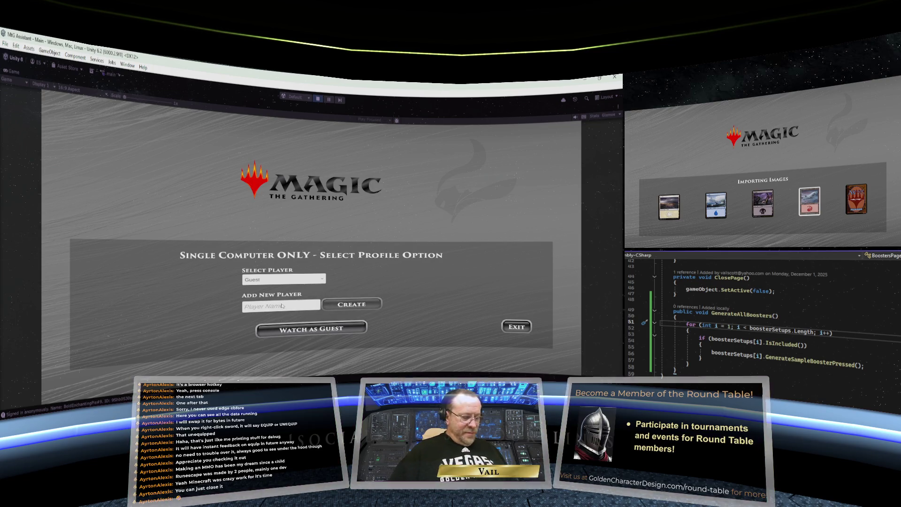
type("Vail")
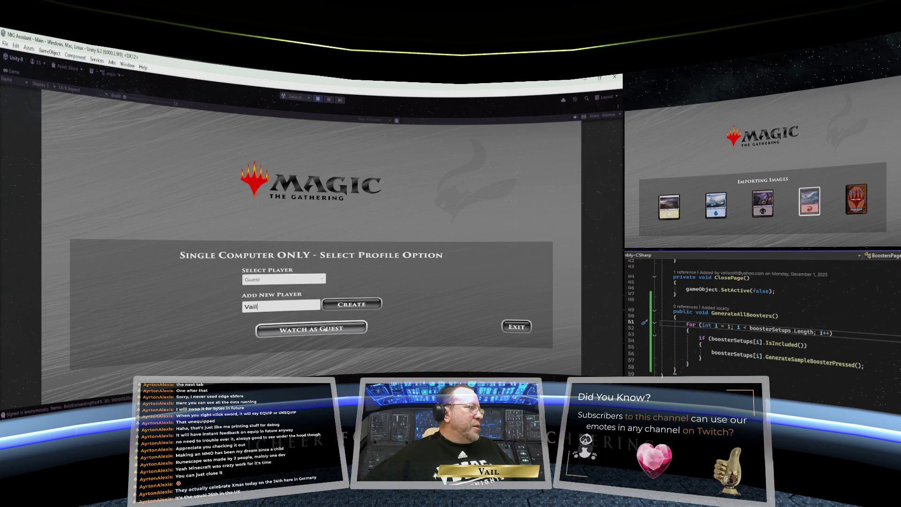
left_click(345, 306)
left_click(340, 327)
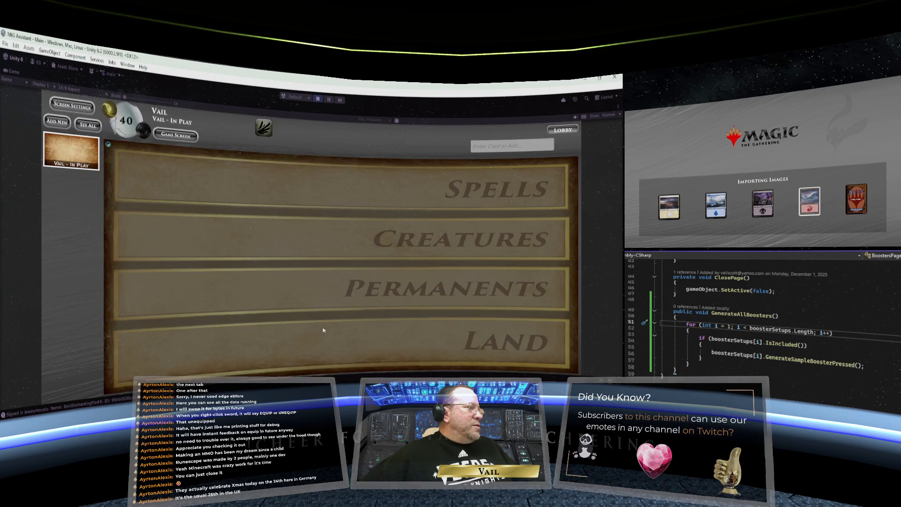
- Start a booster draft with the third INCL row unchecked, then open the Sample Booster
left_click(176, 135)
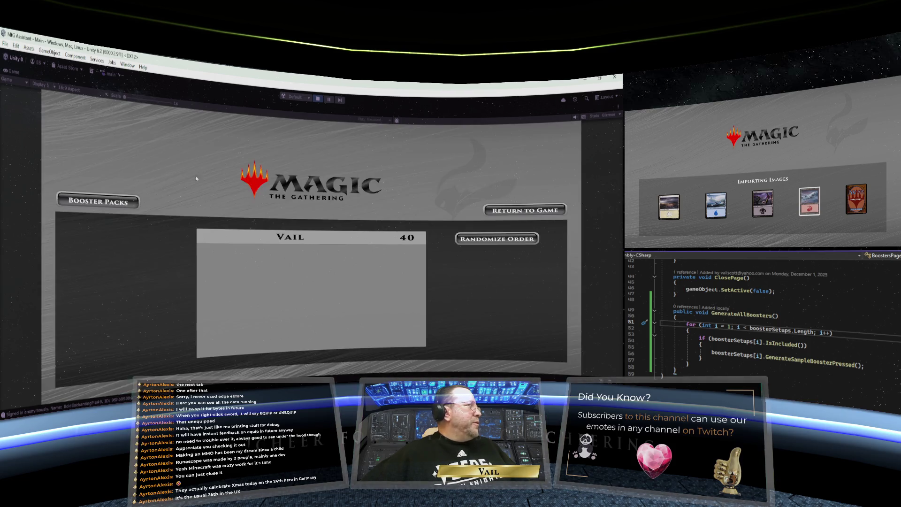
left_click(121, 203)
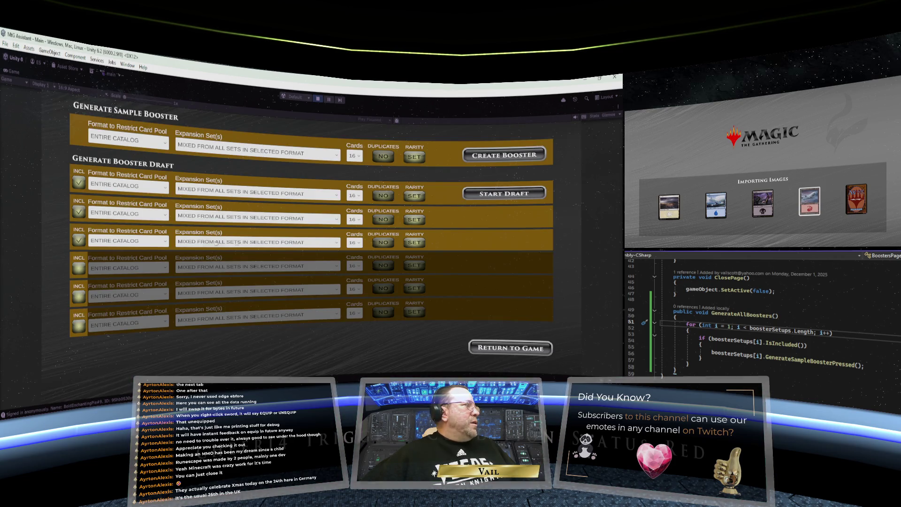
left_click(79, 242)
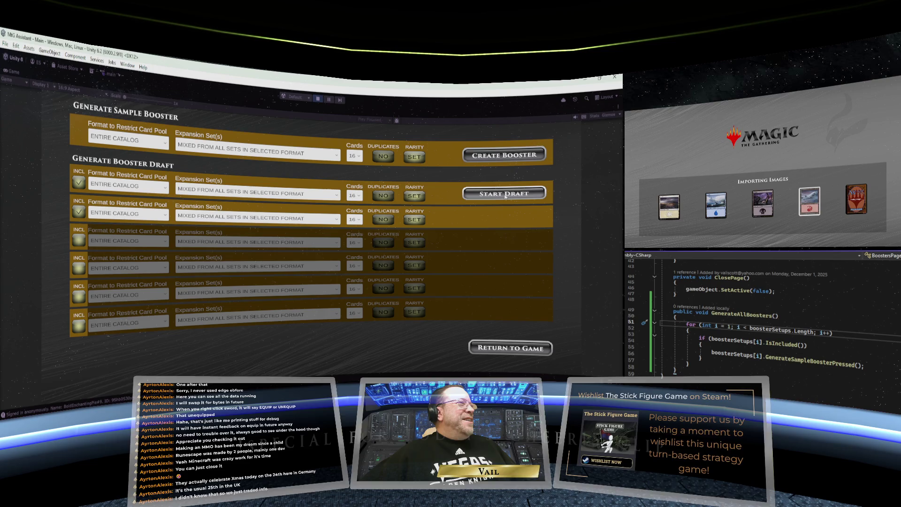
left_click(505, 196)
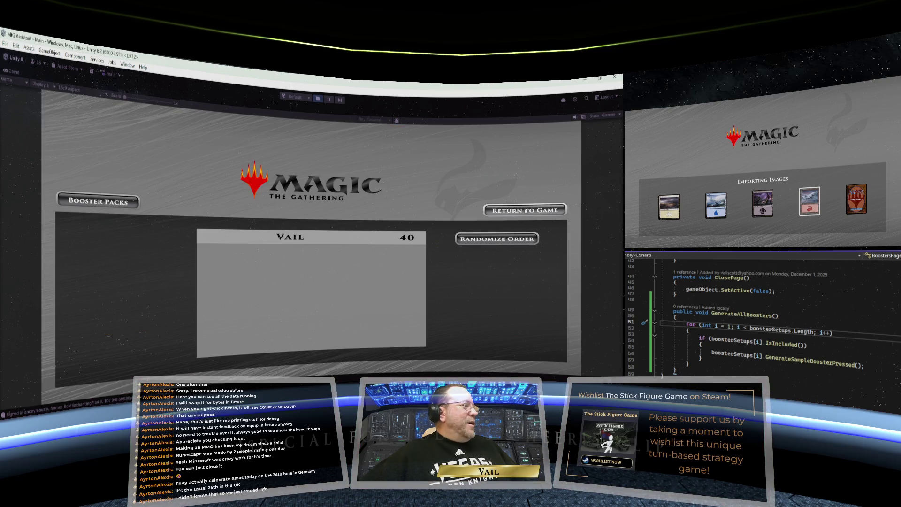
left_click(525, 211)
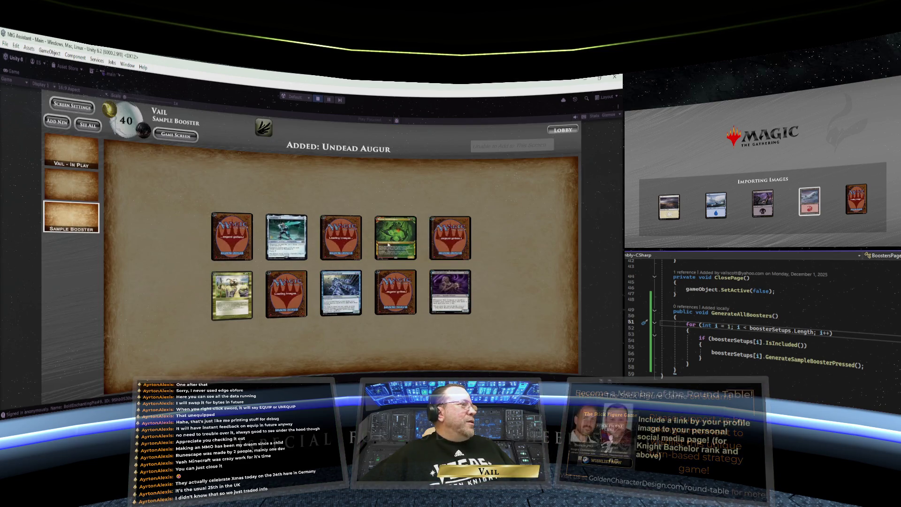
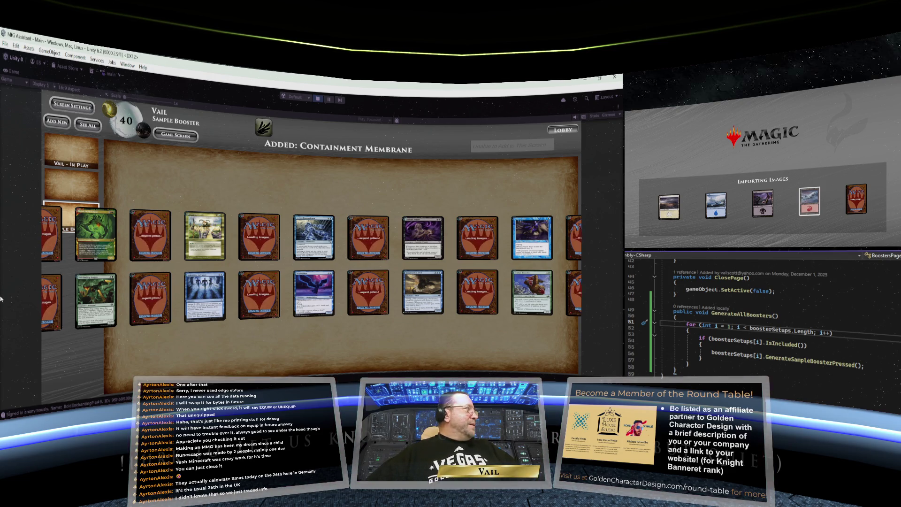
- Exit play mode and un-maximize the Game view to restore the full editor layout
left_click(318, 99)
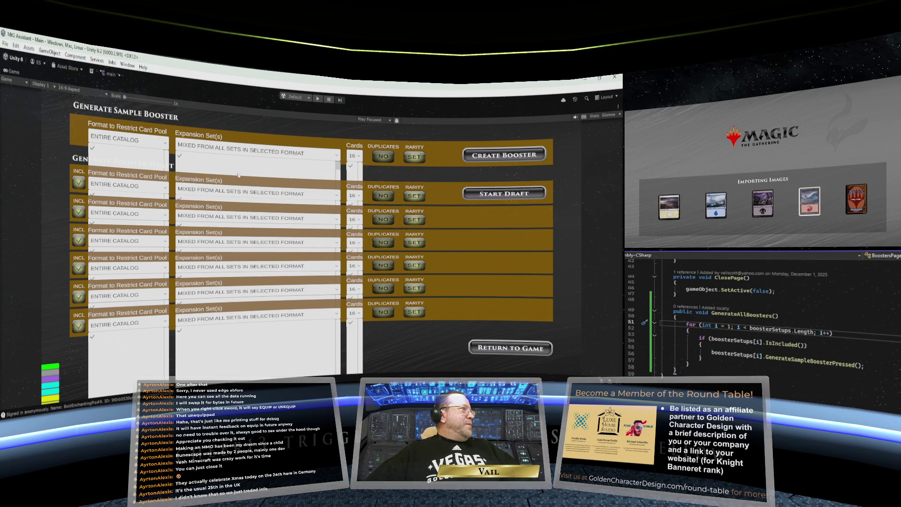
right_click(10, 73)
left_click(32, 102)
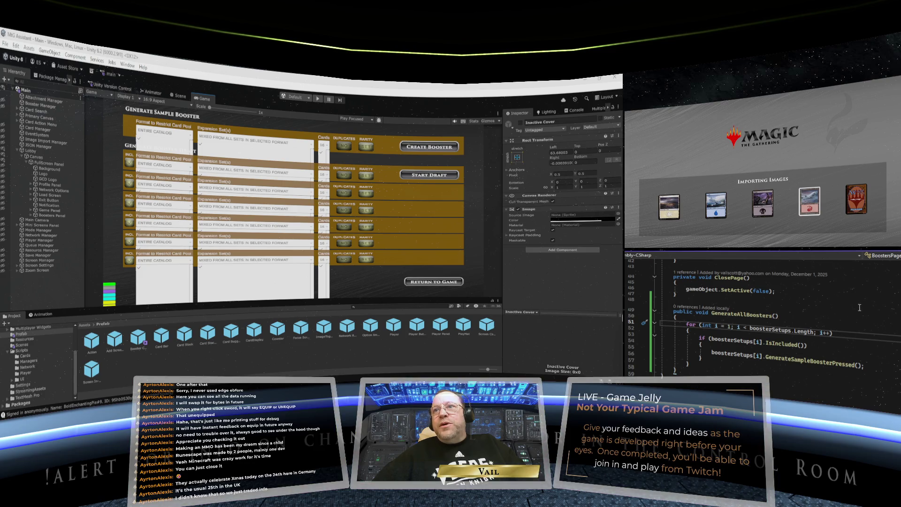
scroll(860, 306, "up", 14)
scroll(861, 310, "down", 12)
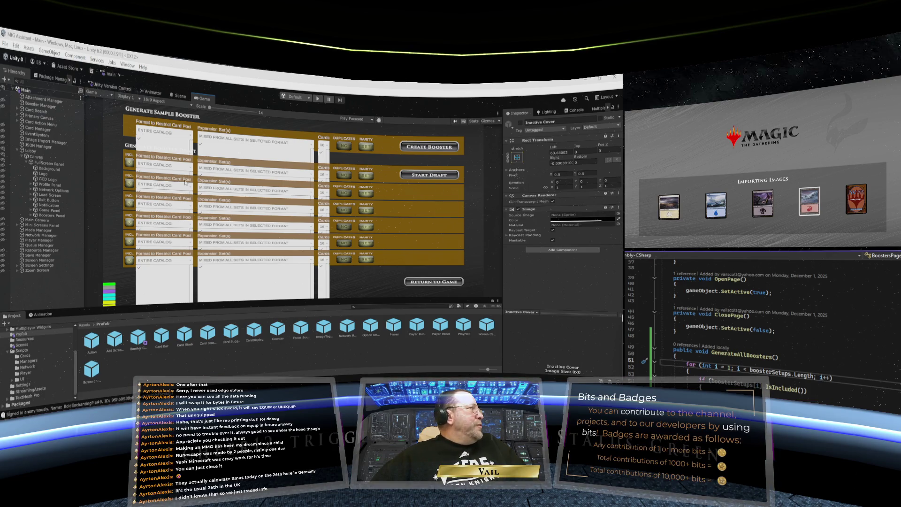
- Pan and zoom the Scene view with the Hand tool to frame the Generate Sample Booster panel
left_click(177, 97)
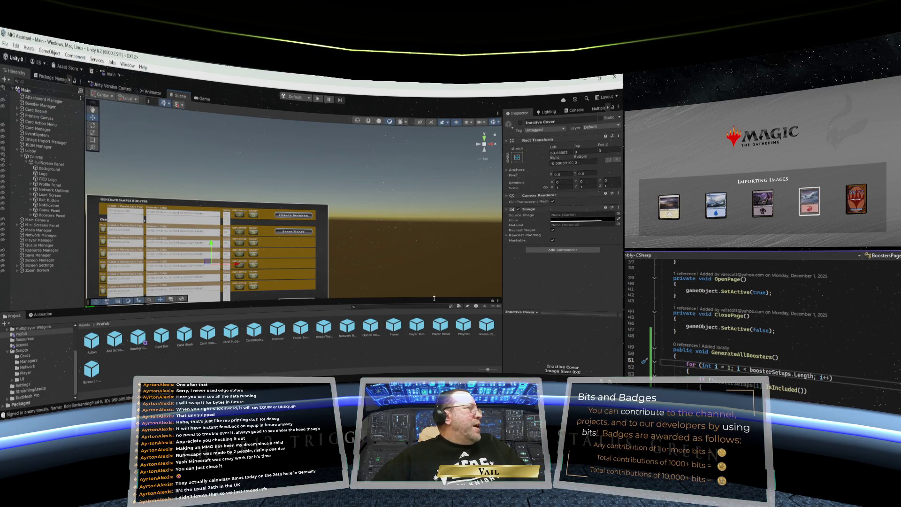
left_click(93, 109)
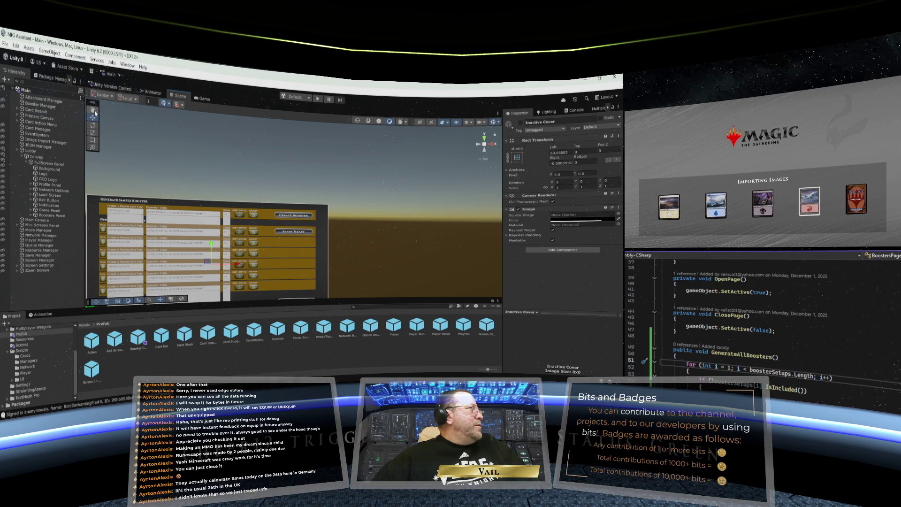
left_click_drag(168, 161, 268, 111)
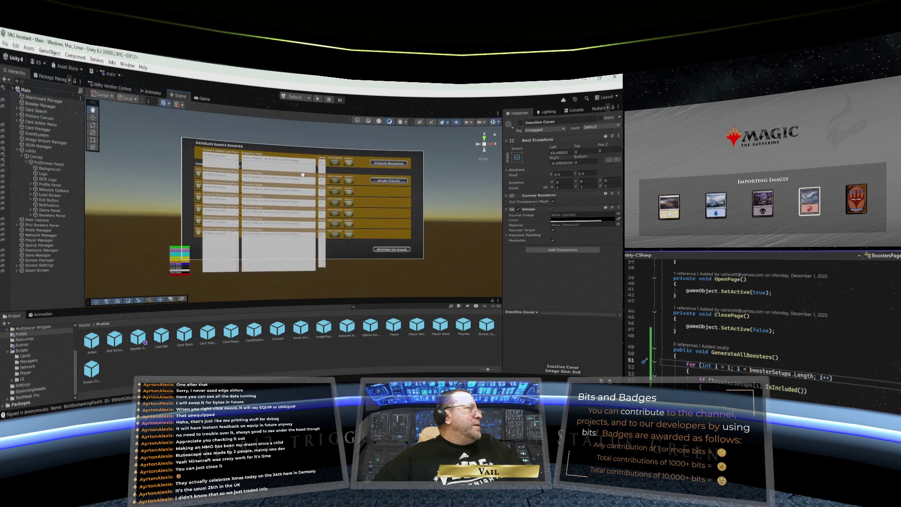
scroll(302, 174, "up", 3)
left_click_drag(386, 158, 378, 168)
scroll(405, 183, "up", 1)
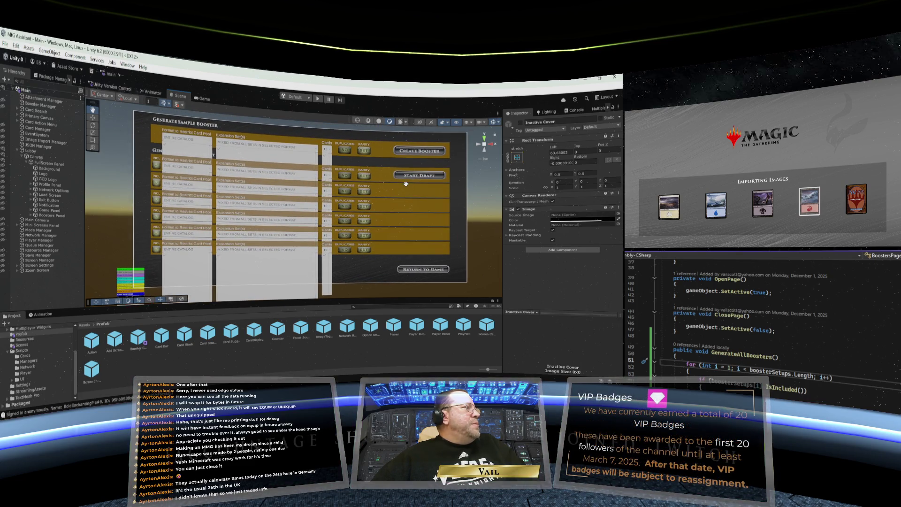
scroll(382, 169, "up", 1)
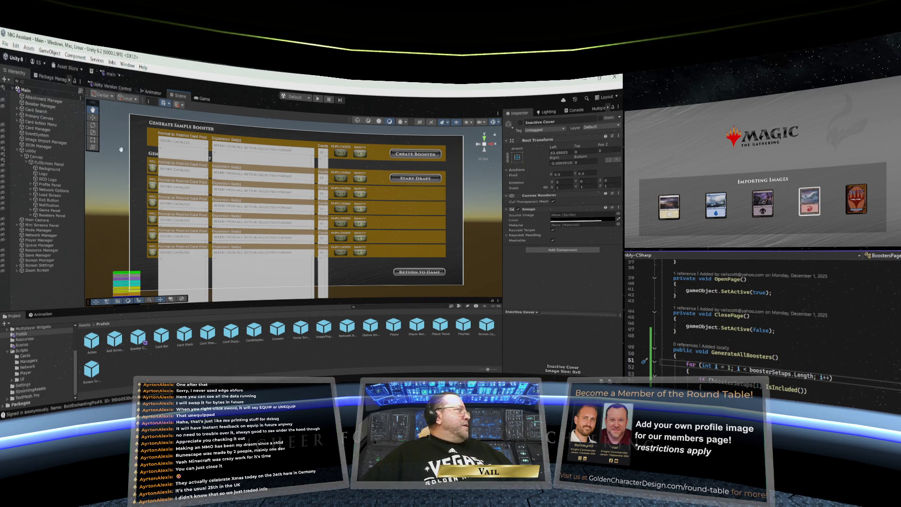
left_click(36, 216)
- Drag the Generate Draft (Start Draft) button down to the bottom-left, level with Return To Game
scroll(55, 250, "down", 10)
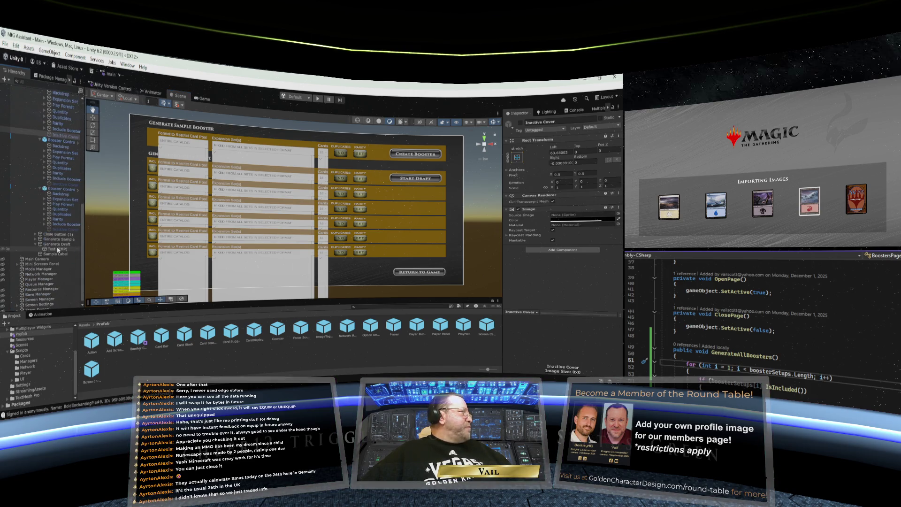
left_click(56, 244)
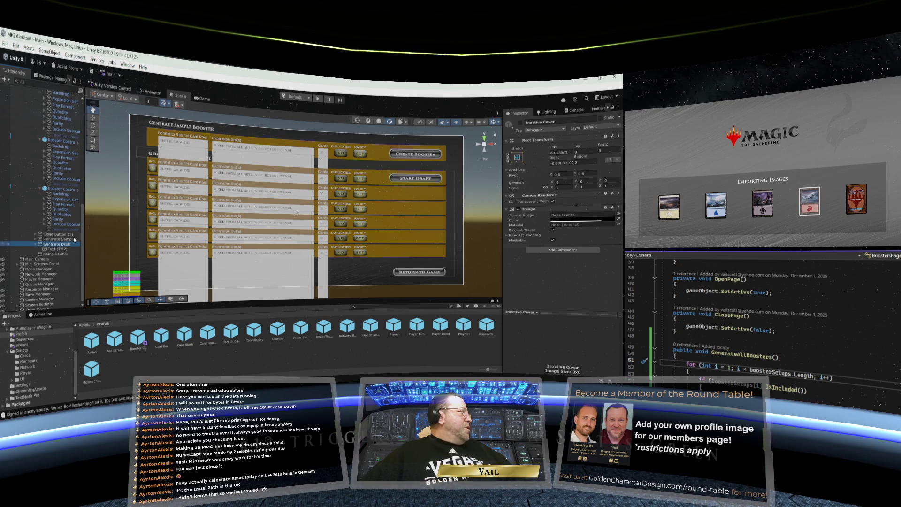
left_click(93, 117)
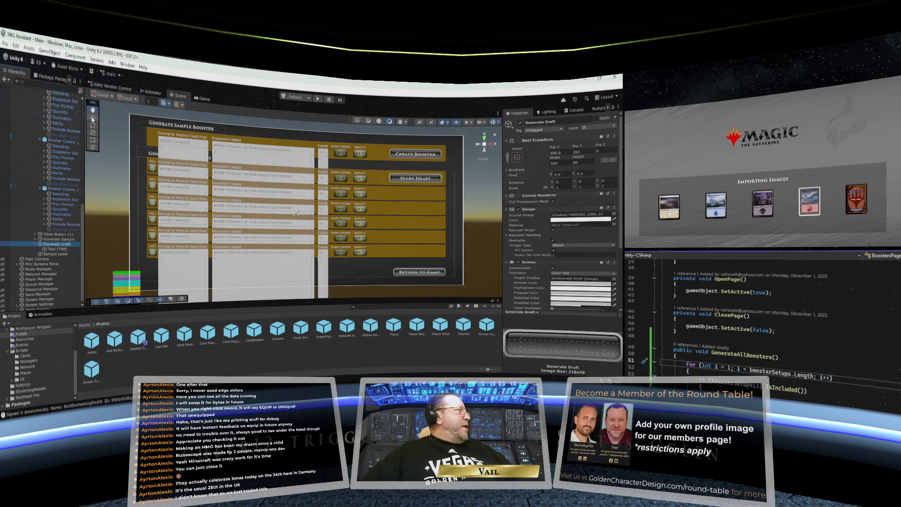
mouse_move(415, 160)
left_mouse_down()
mouse_move(414, 254)
mouse_move(387, 276)
mouse_move(199, 280)
left_mouse_up()
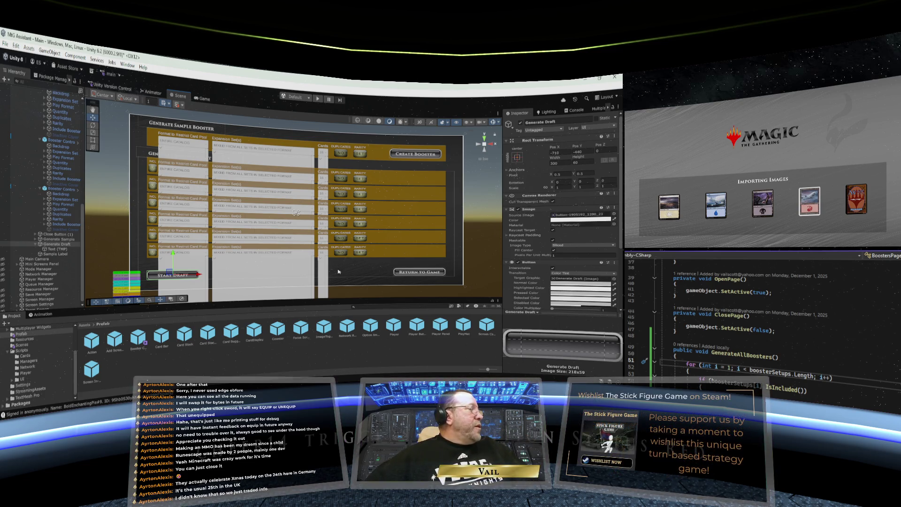
left_click(345, 271)
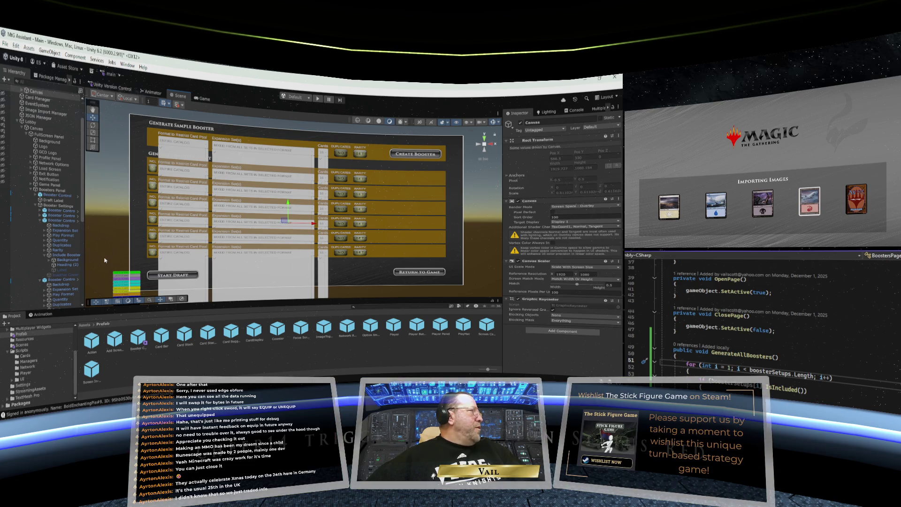
- Collapse the Booster Control, Booster Settings and Generate Draft entries in the Hierarchy
left_click(41, 221)
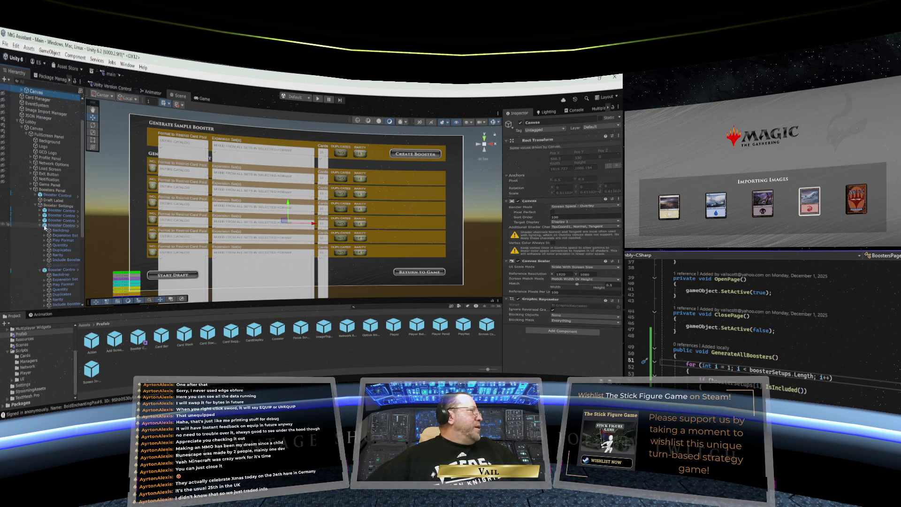
left_click(41, 226)
left_click(41, 230)
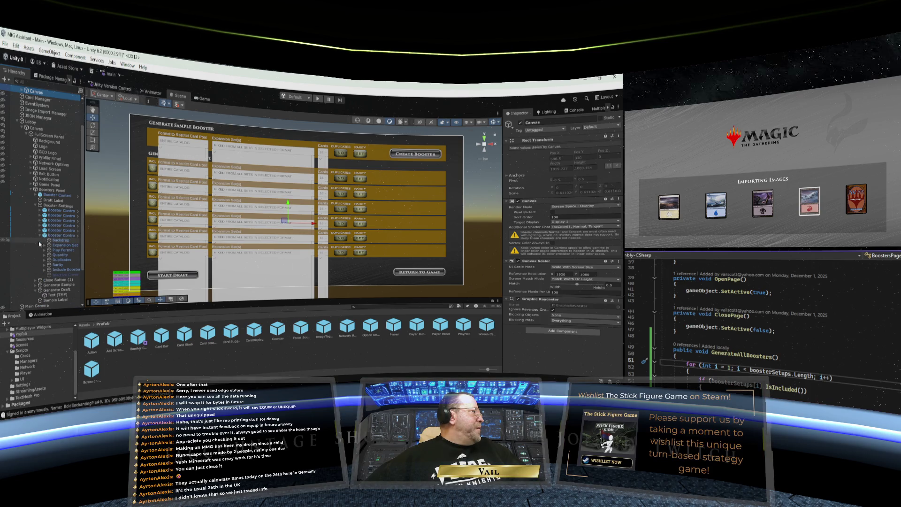
left_click(41, 235)
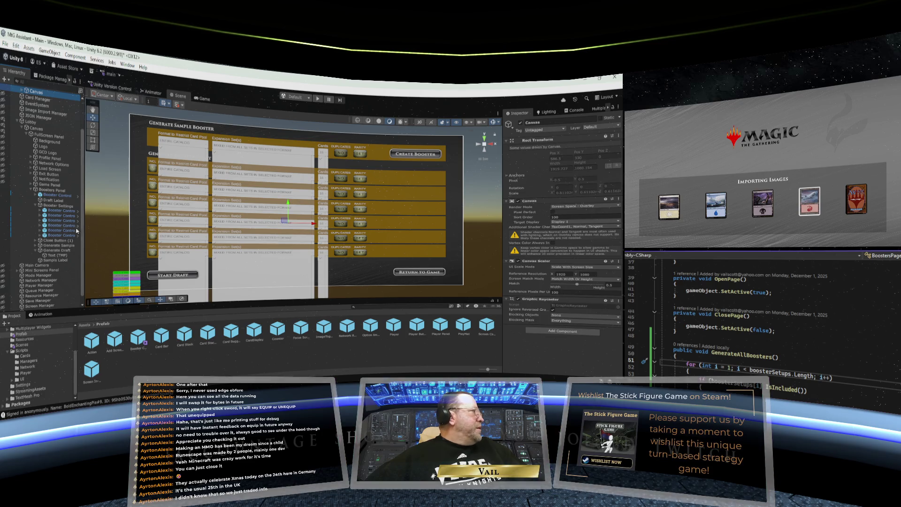
left_click(36, 206)
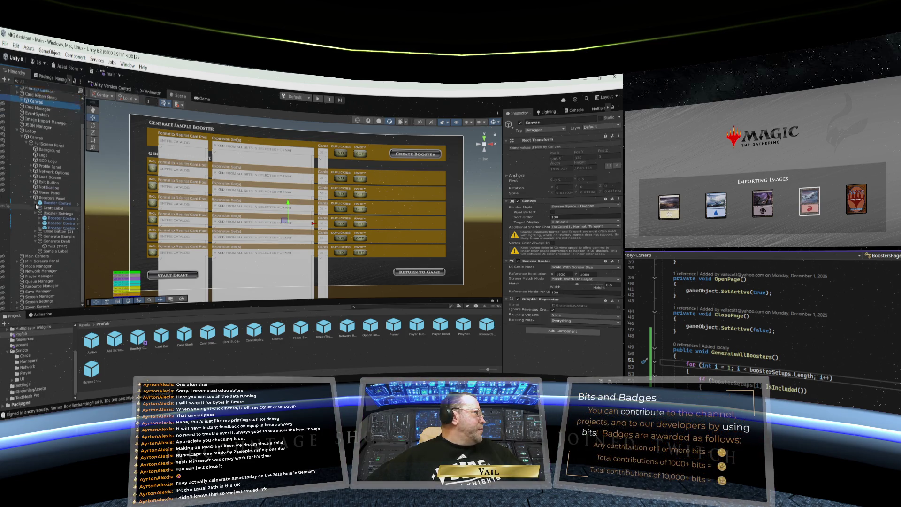
left_click(36, 242)
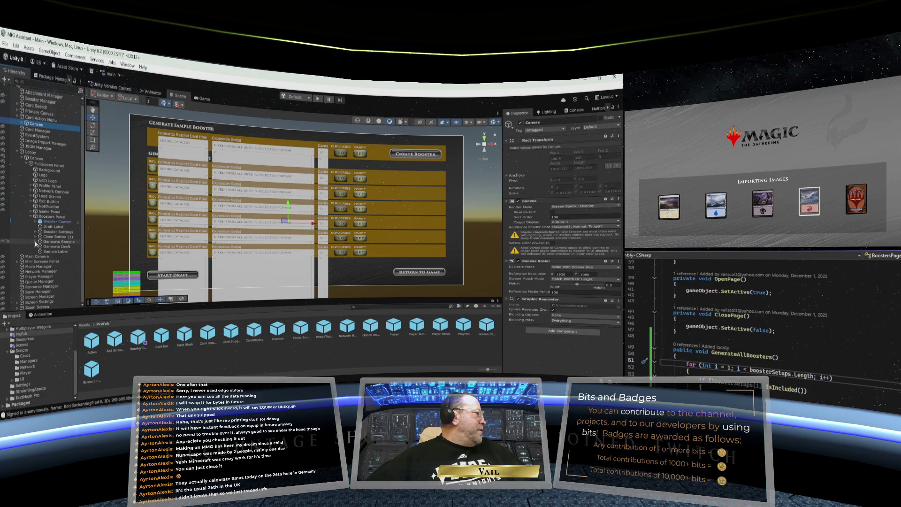
- Add a UI Panel under Boosters Panel and name it Confirmation Panel
right_click(50, 218)
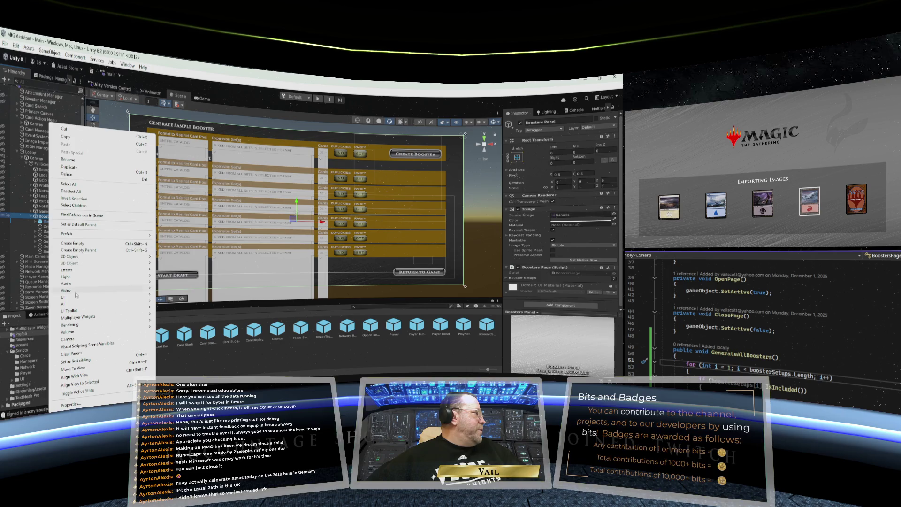
mouse_move(78, 297)
left_click(187, 311)
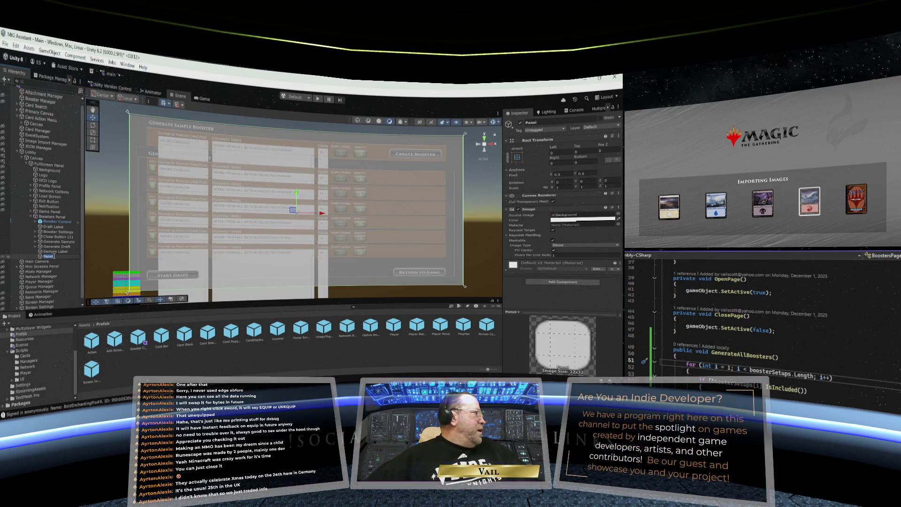
key("Return")
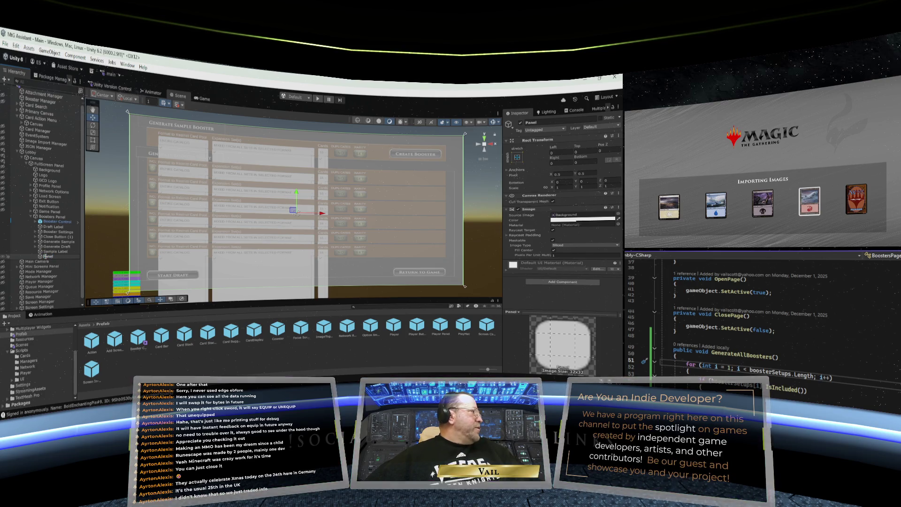
type("Gen")
type("irmation")
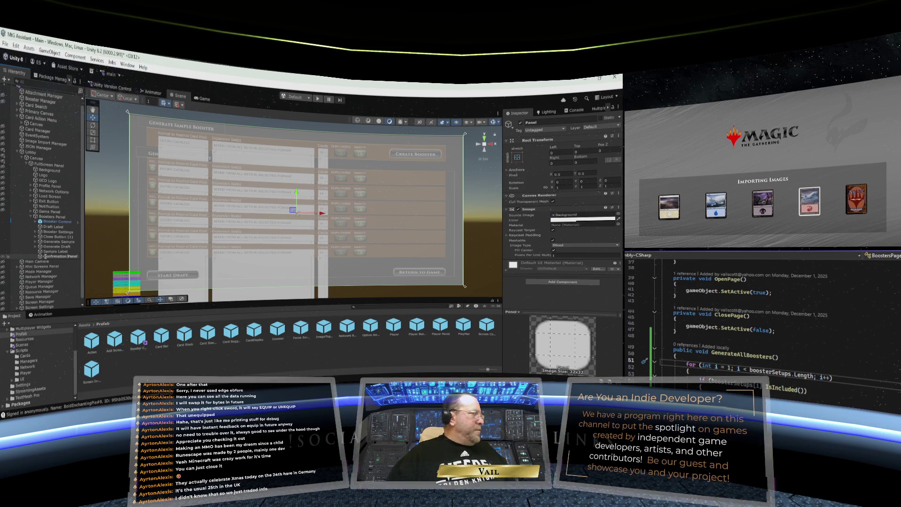
key("Return")
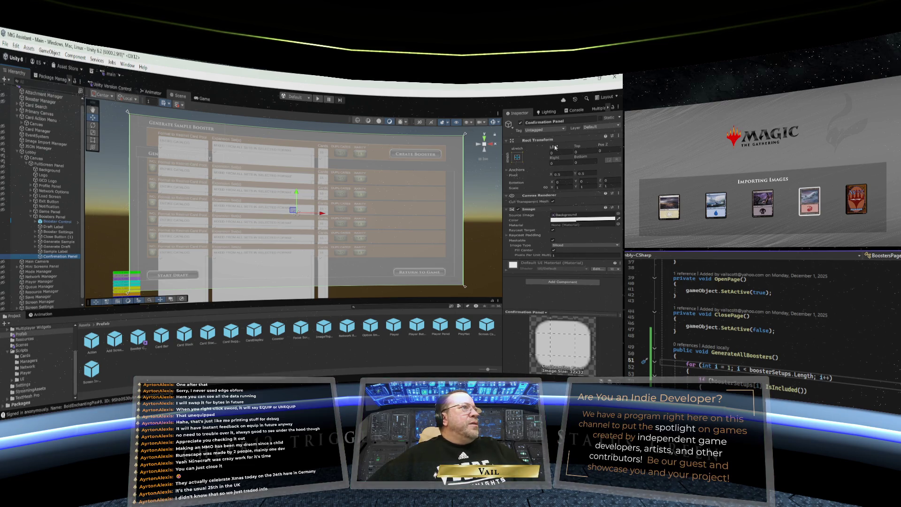
left_click_drag(128, 201, 211, 202)
- Set the Confirmation Panel's Left and Right insets to 450
left_click_drag(189, 265, 184, 265)
left_click_drag(341, 290, 346, 289)
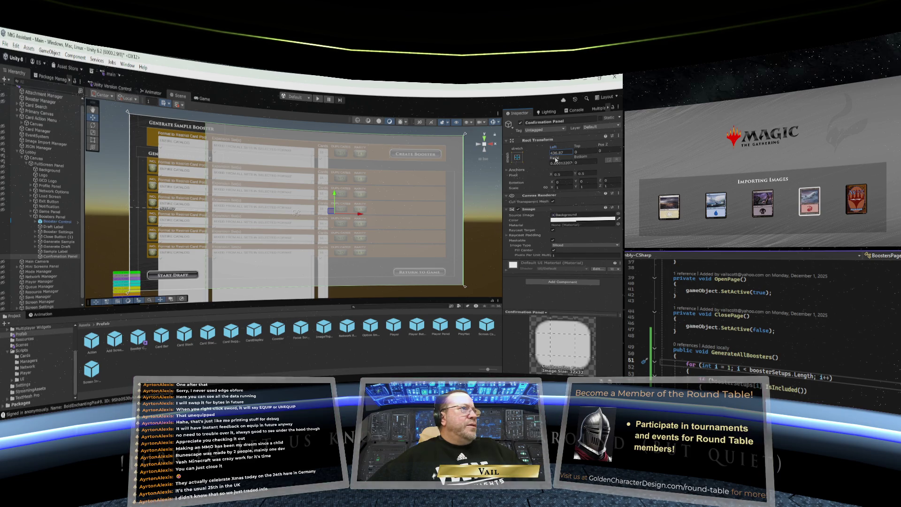
mouse_move(559, 162)
left_mouse_down()
mouse_move(251, 190)
mouse_move(319, 192)
mouse_move(617, 367)
mouse_move(223, 342)
mouse_move(395, 332)
left_mouse_up()
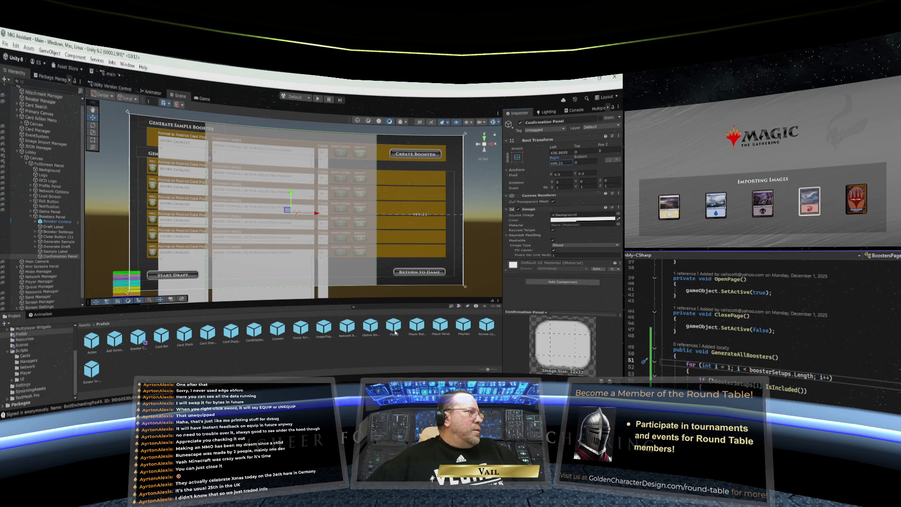
left_click_drag(394, 331, 93, 356)
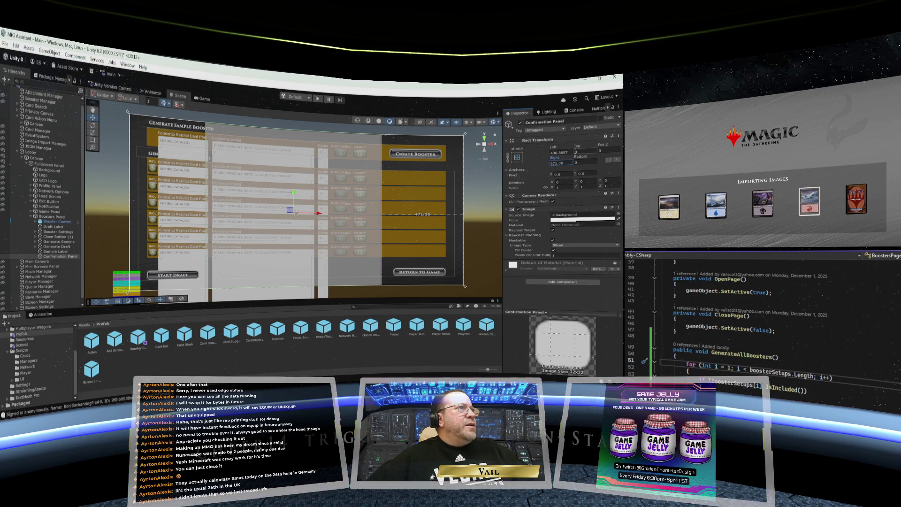
left_click(561, 153)
type("450")
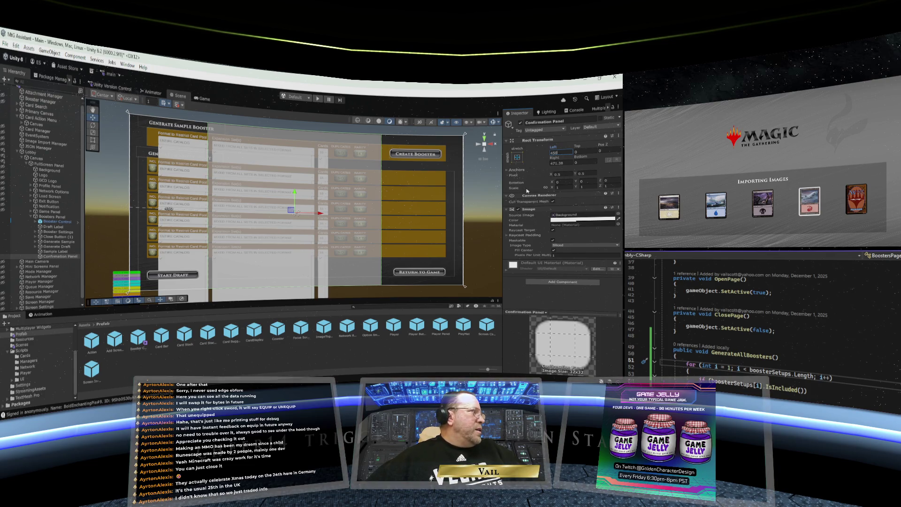
key("Tab")
type("450")
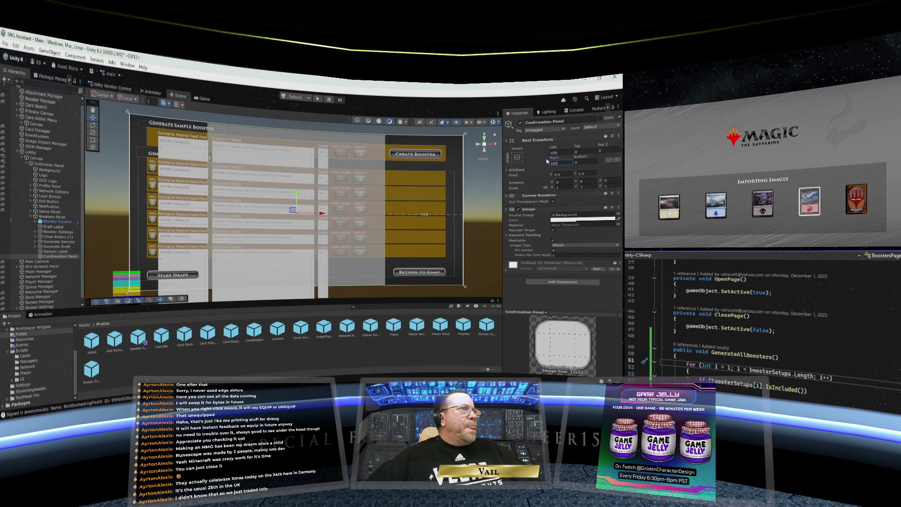
- Set the Confirmation Panel's Top inset to 880 and Bottom to 20
mouse_move(576, 146)
left_mouse_down()
mouse_move(615, 233)
mouse_move(47, 197)
mouse_move(163, 179)
mouse_move(209, 212)
left_mouse_up()
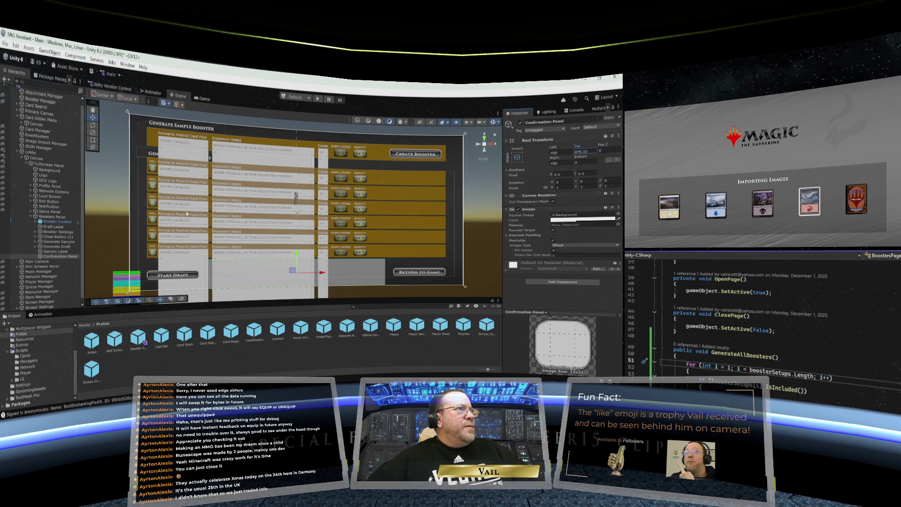
left_click(582, 151)
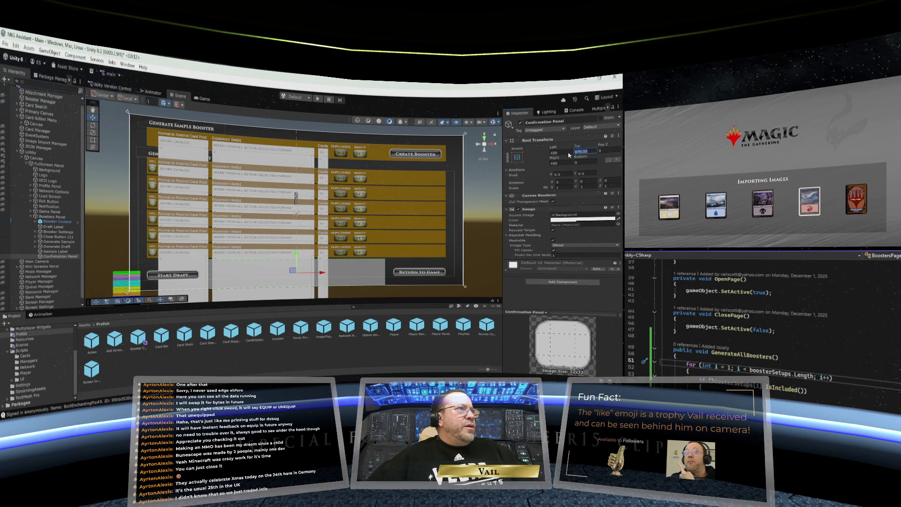
type("880")
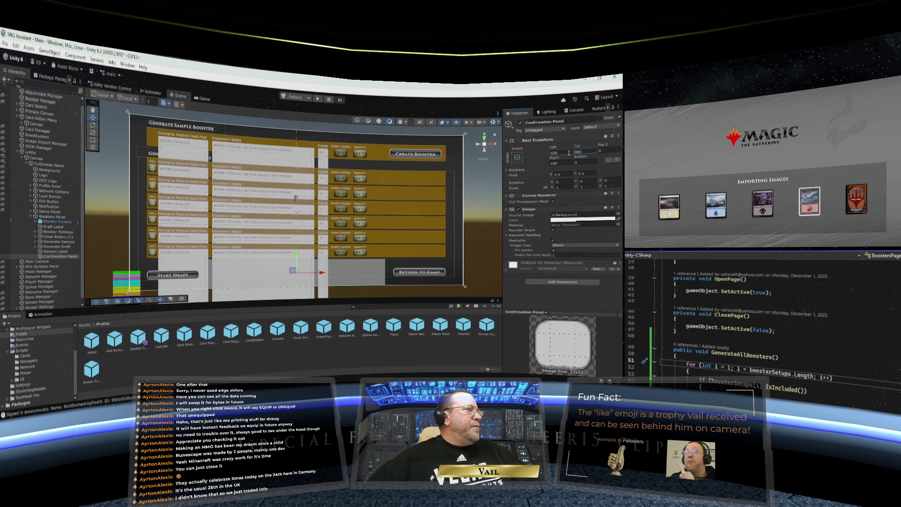
left_click(583, 162)
mouse_move(580, 156)
left_mouse_down()
mouse_move(346, 156)
mouse_move(56, 123)
mouse_move(122, 130)
left_mouse_up()
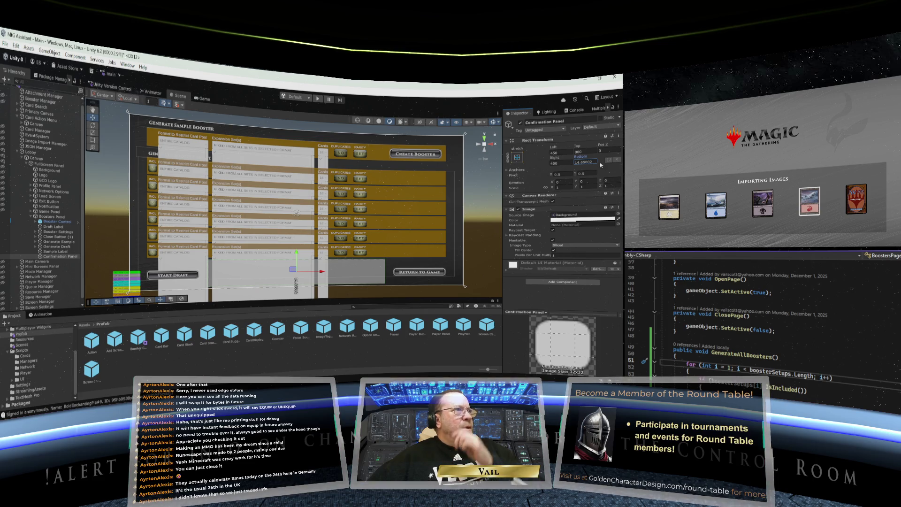
type("20")
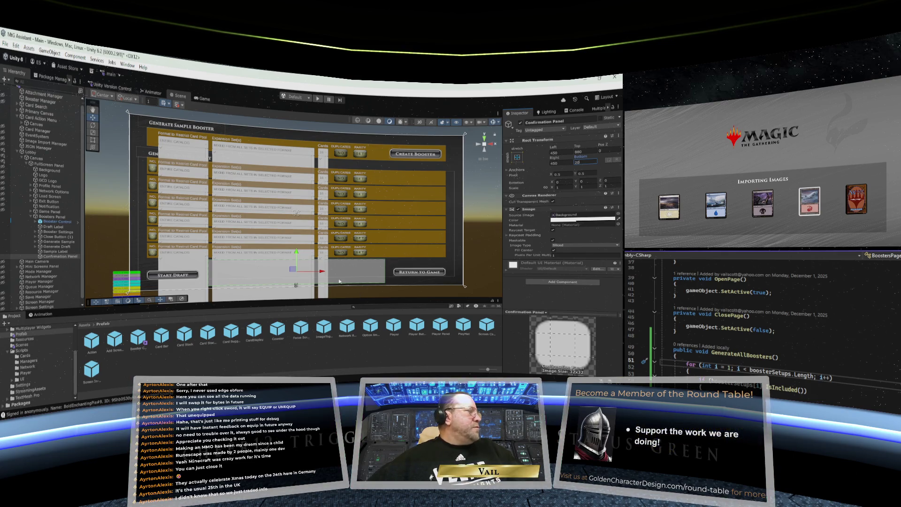
- Add a Text - TextMeshPro object under Confirmation Panel with the stretch-stretch anchor preset
right_click(47, 256)
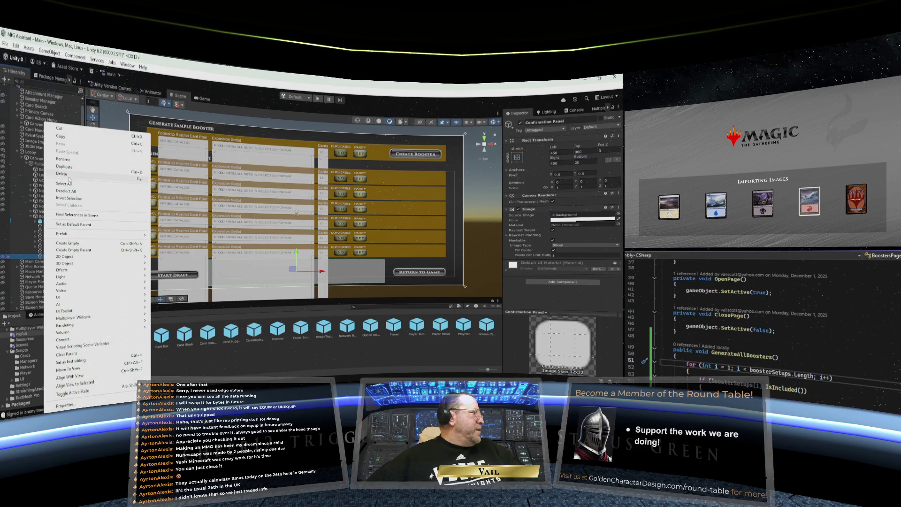
mouse_move(67, 305)
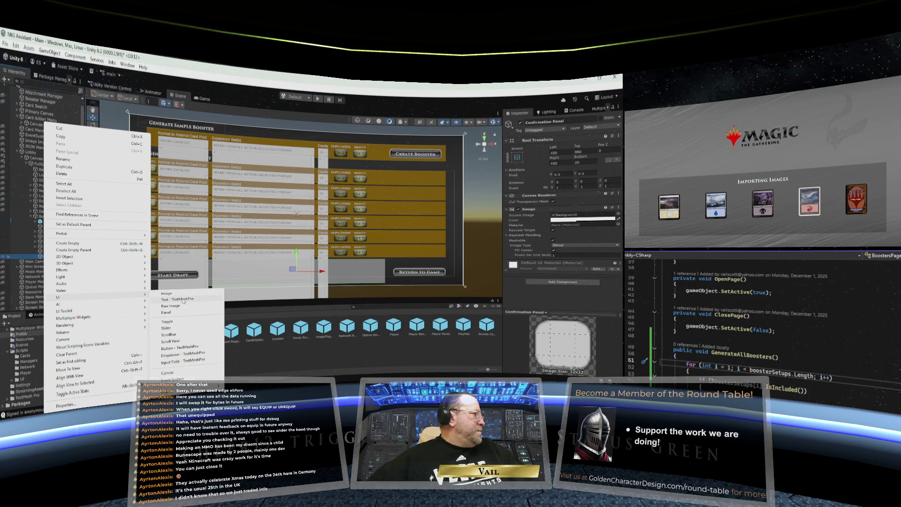
left_click(183, 300)
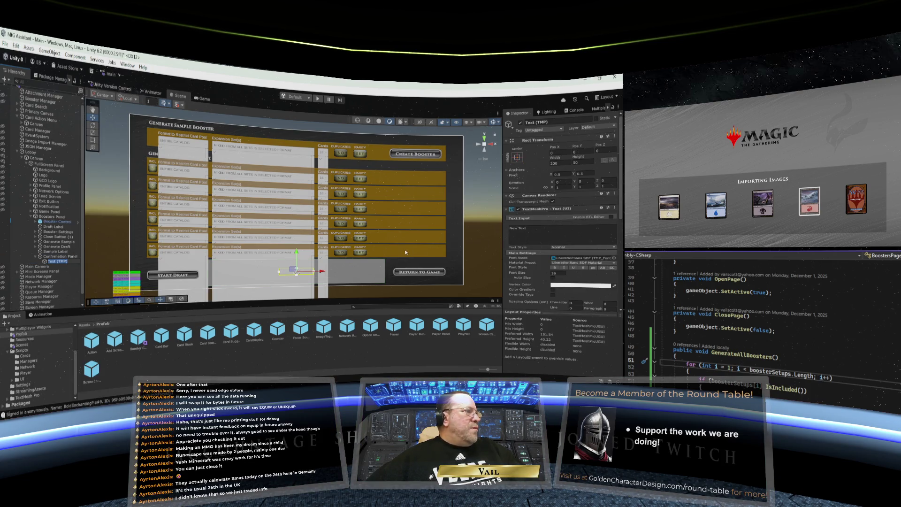
left_click(517, 158)
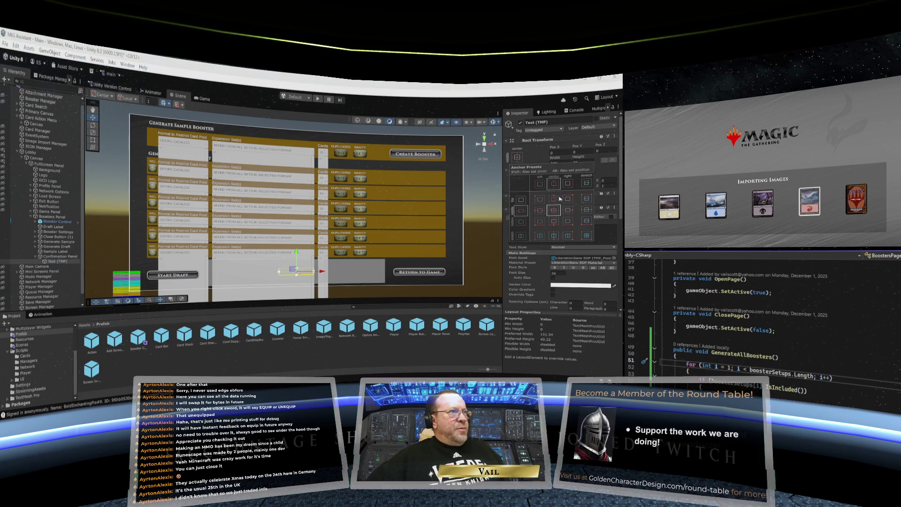
left_click(586, 235, "alt")
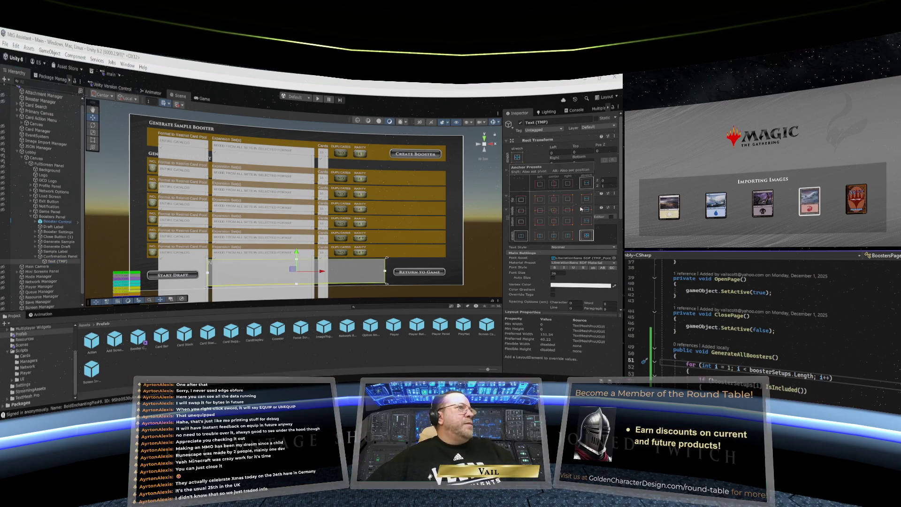
- Replace the text's New Text content with 'Ready to start a Booster Draft'
left_click(521, 230)
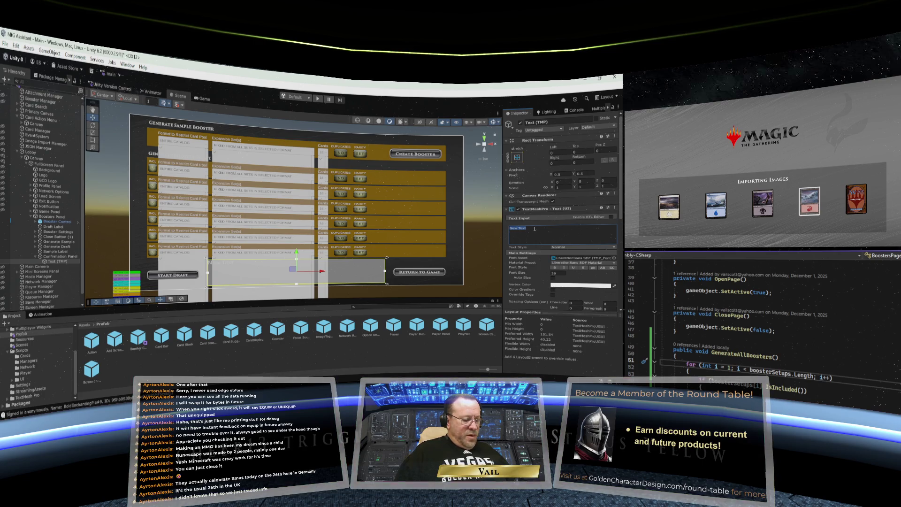
type("d")
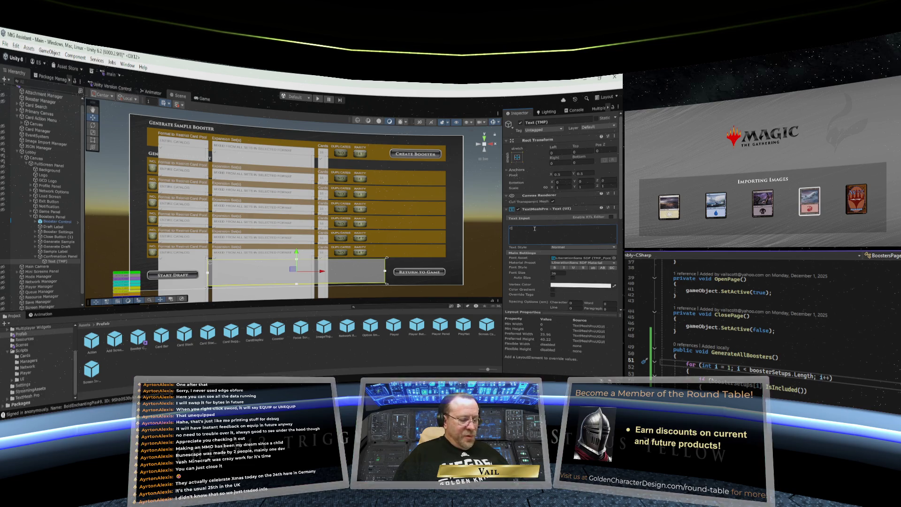
type("Start ")
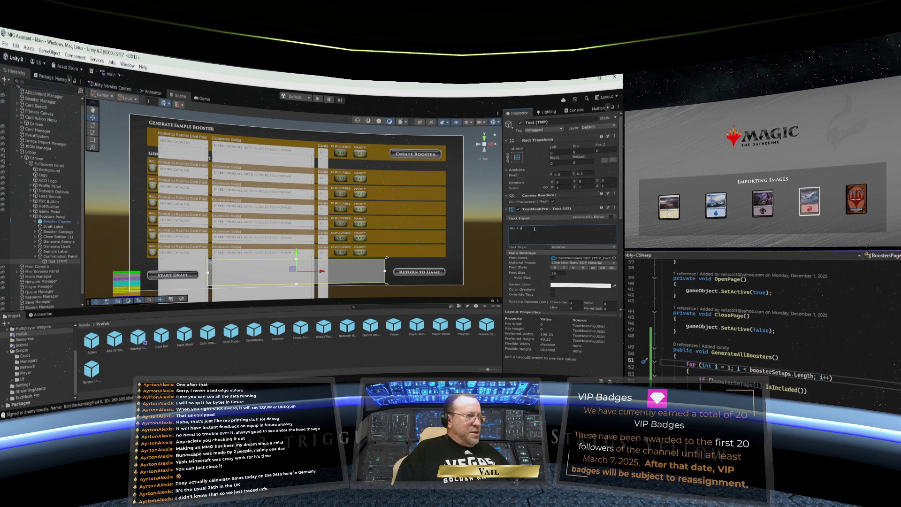
type("Booster Draft")
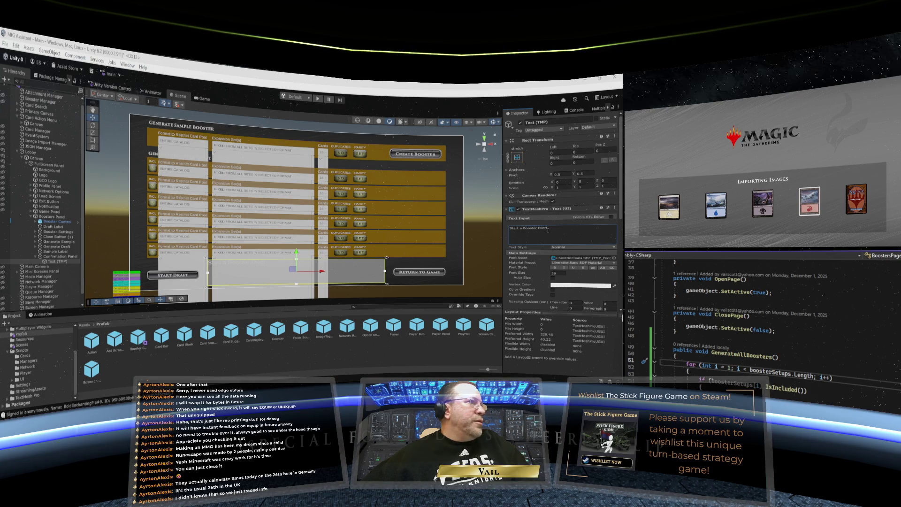
left_click(511, 229)
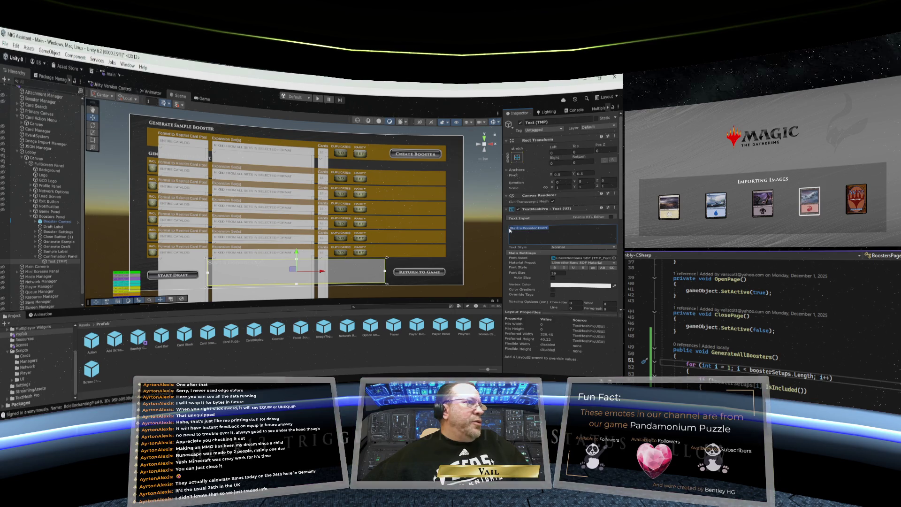
left_click(514, 230)
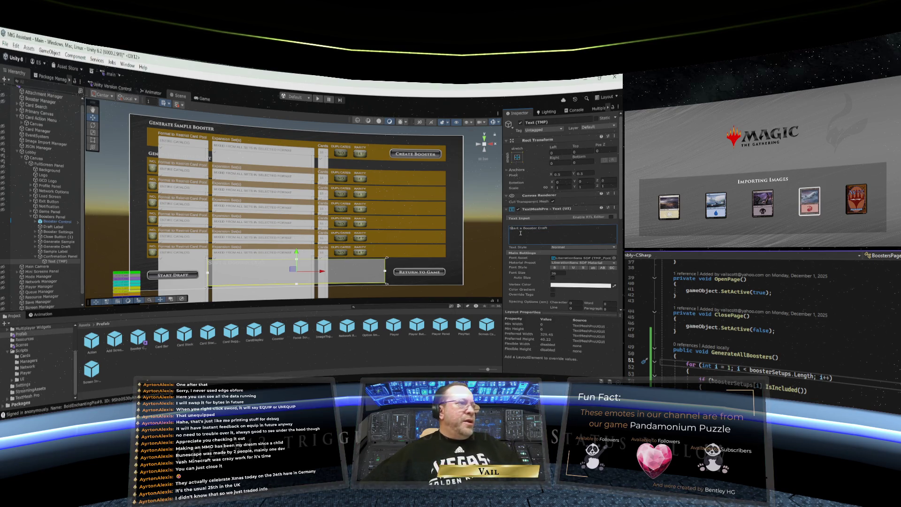
key("Delete")
key("Delete")
type("Ready")
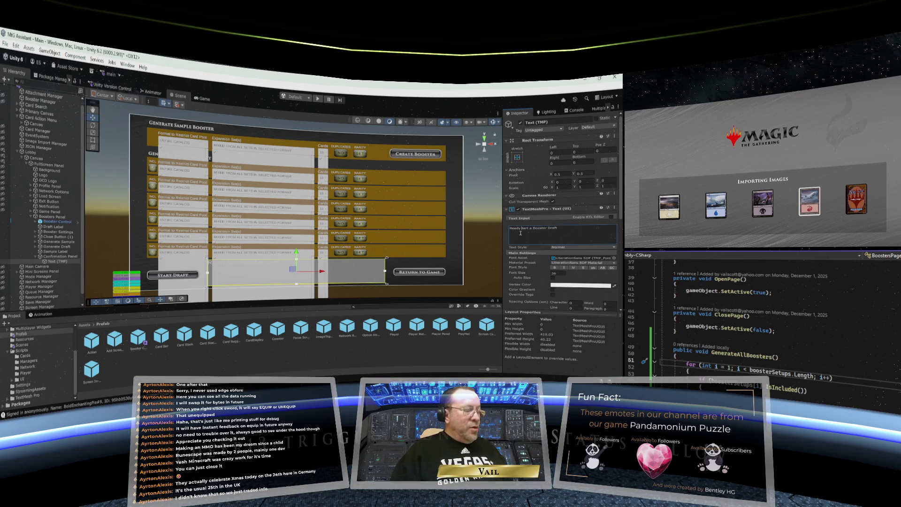
type(" to s")
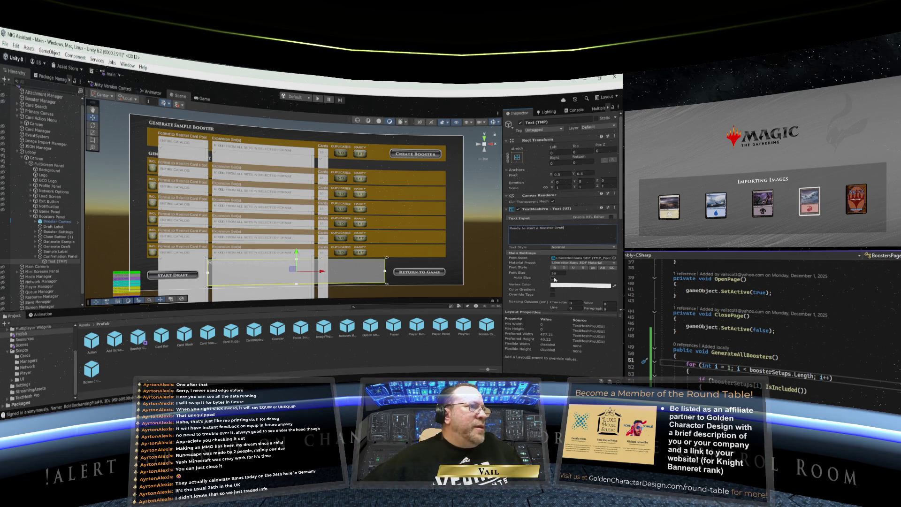
scroll(572, 277, "down", 3)
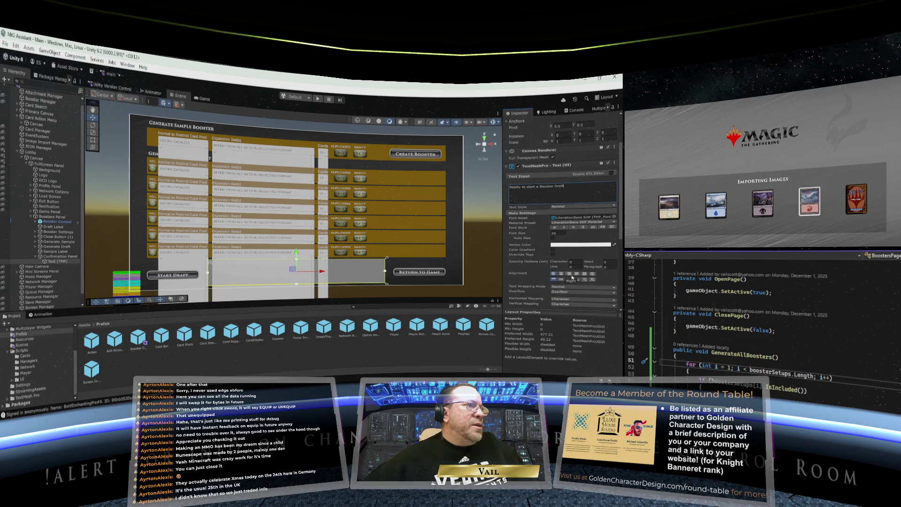
- Centre the draft text both horizontally and vertically in its box
left_click(562, 279)
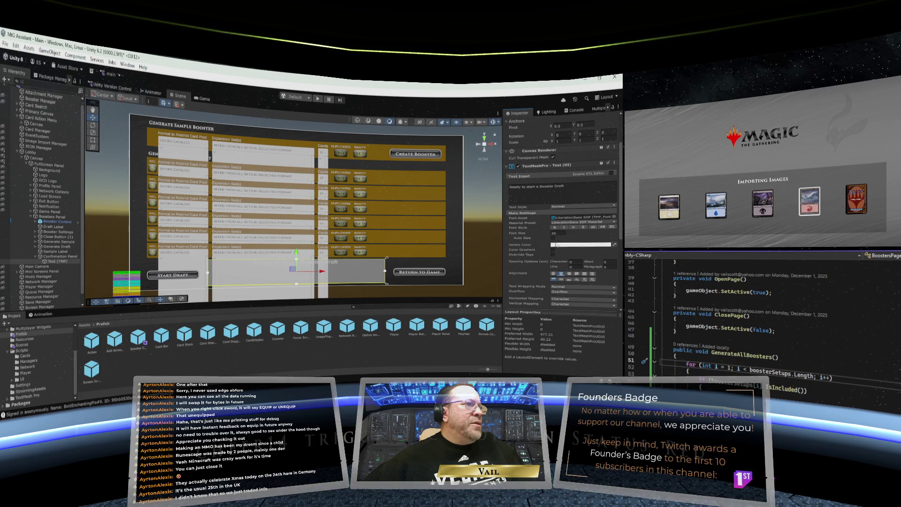
left_click(561, 281)
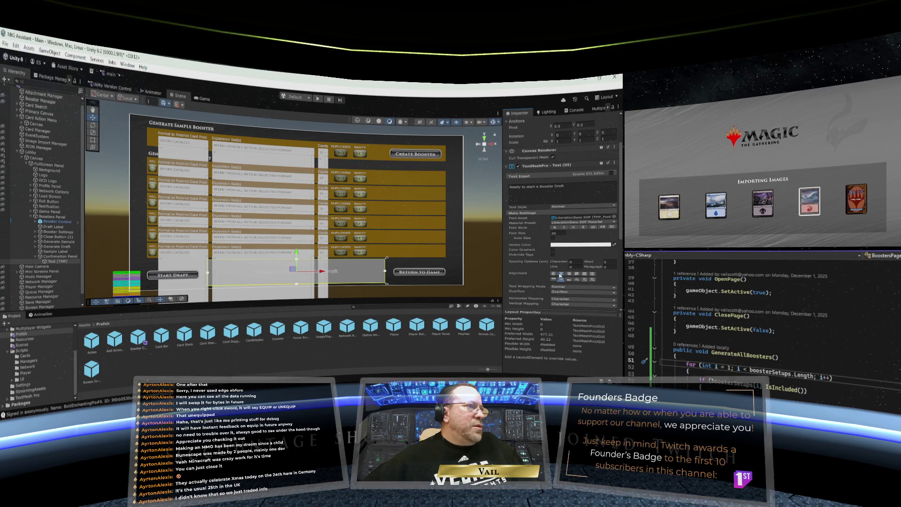
left_click(554, 274)
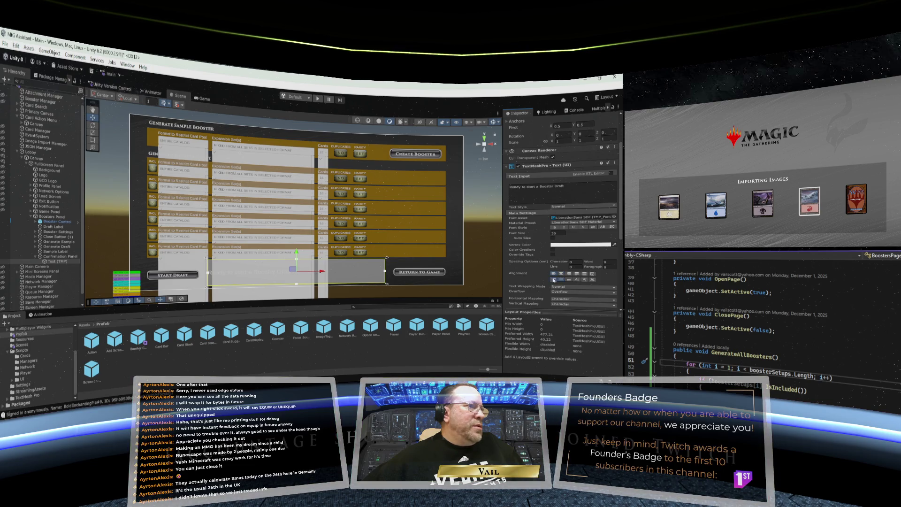
left_click(561, 274)
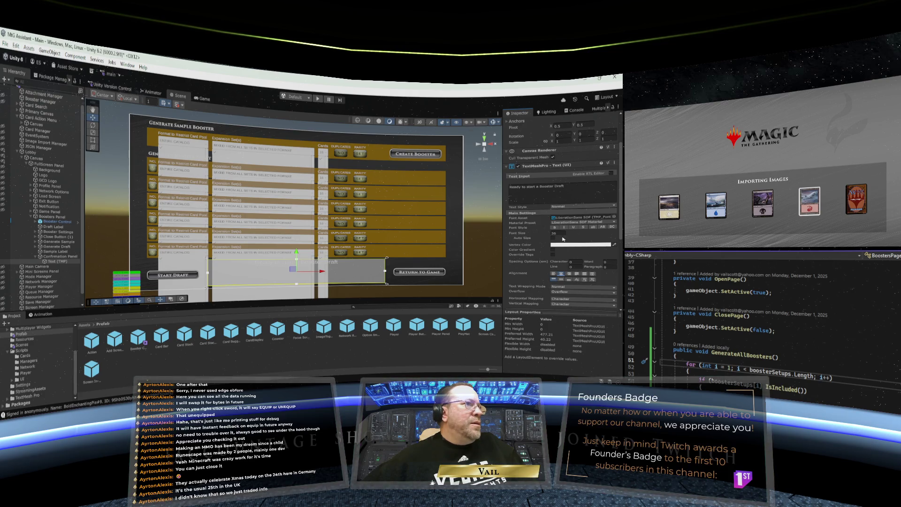
scroll(550, 174, "up", 3)
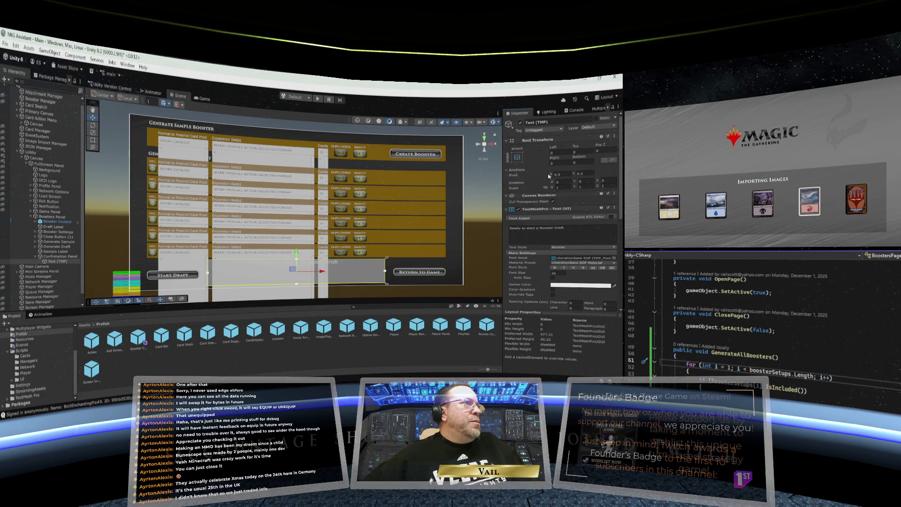
- Set the text's Rect Transform Top offset to 20
left_click(583, 151)
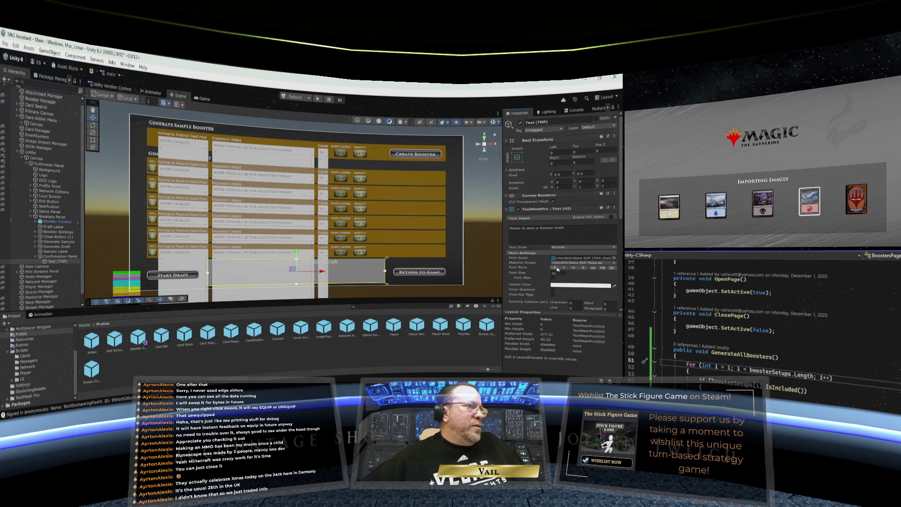
scroll(555, 269, "down", 5)
scroll(562, 270, "up", 5)
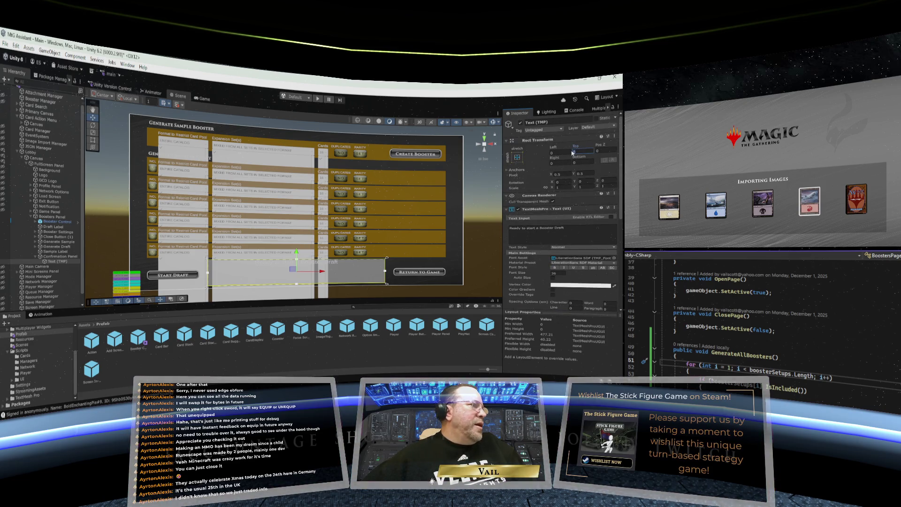
left_click(582, 151)
type("20")
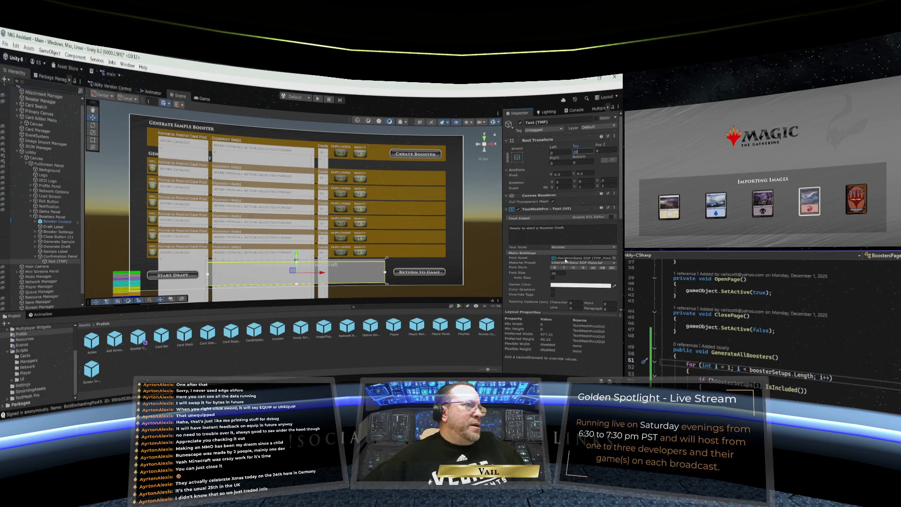
- Switch the text's Font Asset to TRAJAN PRO 3 BOLD SDF
left_click(612, 258)
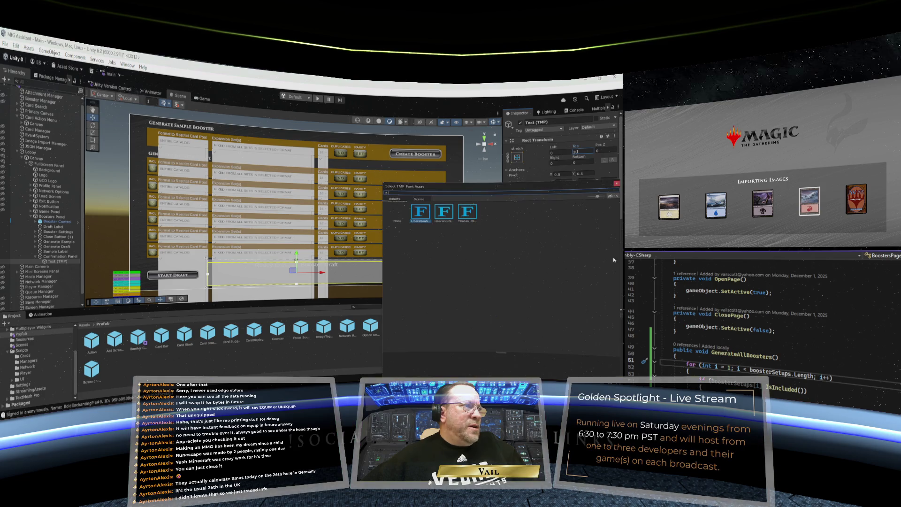
left_click(463, 213)
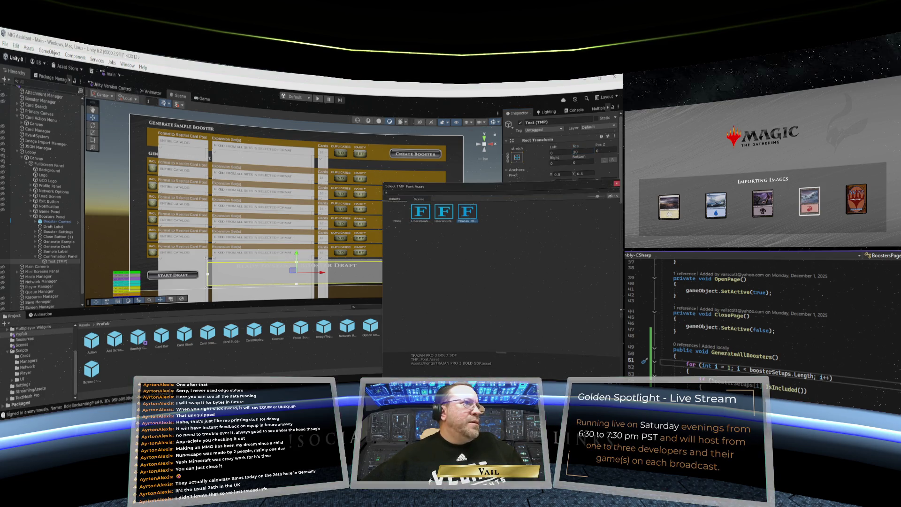
left_click(616, 185)
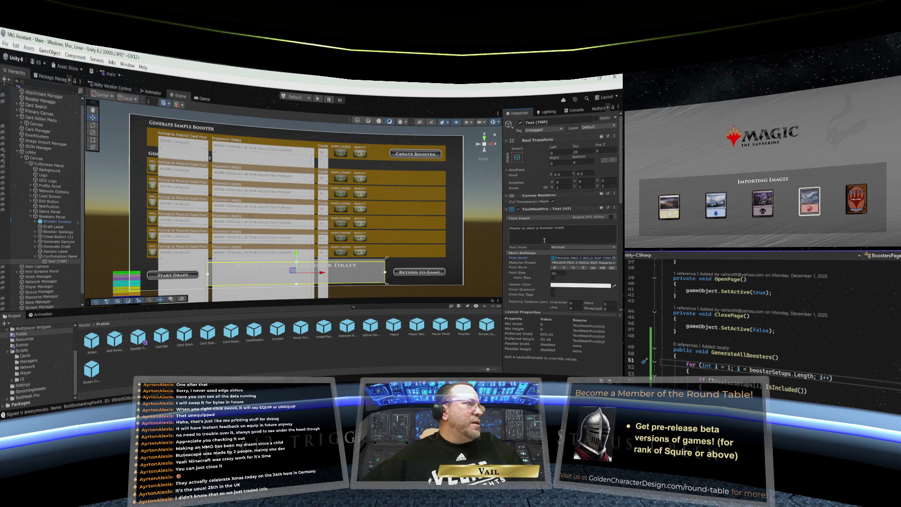
right_click(46, 260)
- Duplicate Text (TMP) and rename the original to Text Fixed
left_click(67, 174)
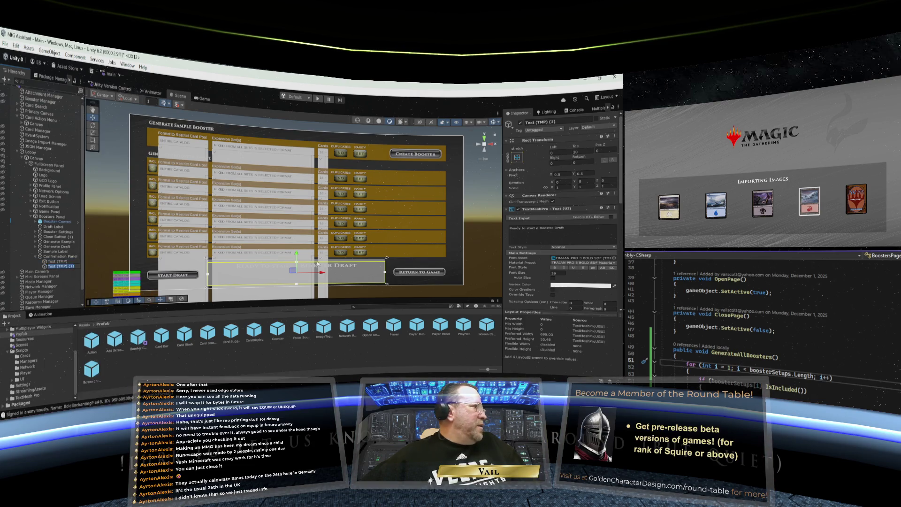
left_click(56, 262)
right_click(56, 261)
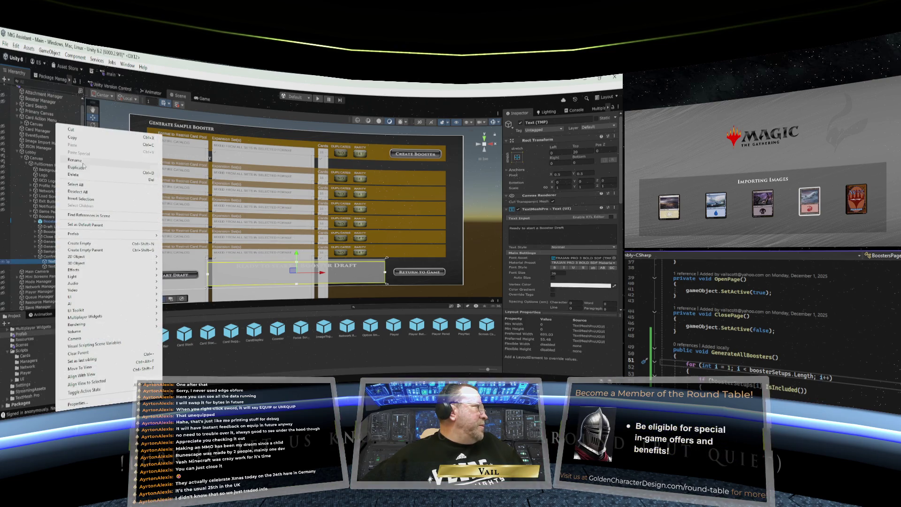
left_click(78, 161)
left_click_drag(70, 261, 58, 262)
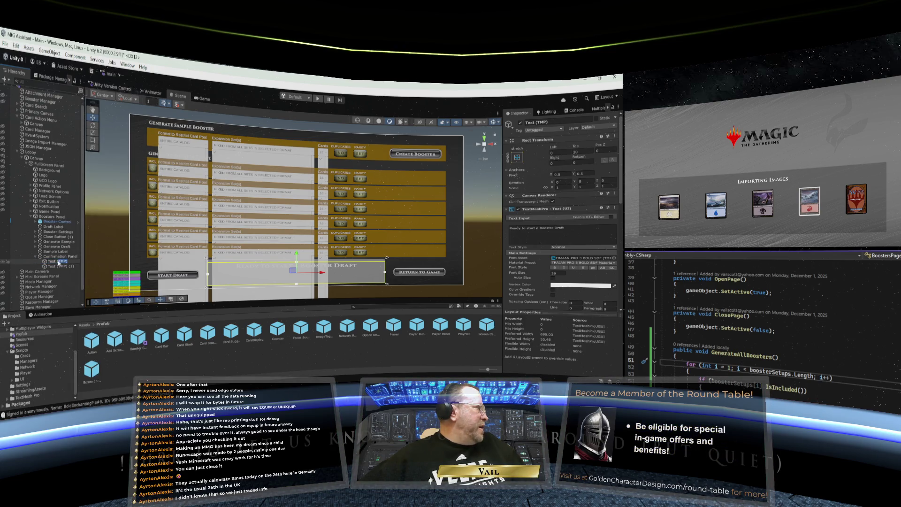
type("Fl")
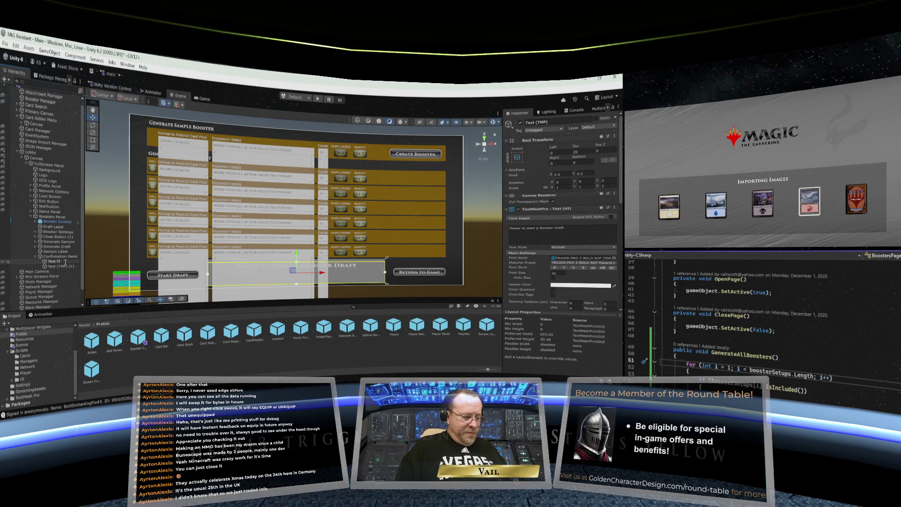
type("xed")
key("Return")
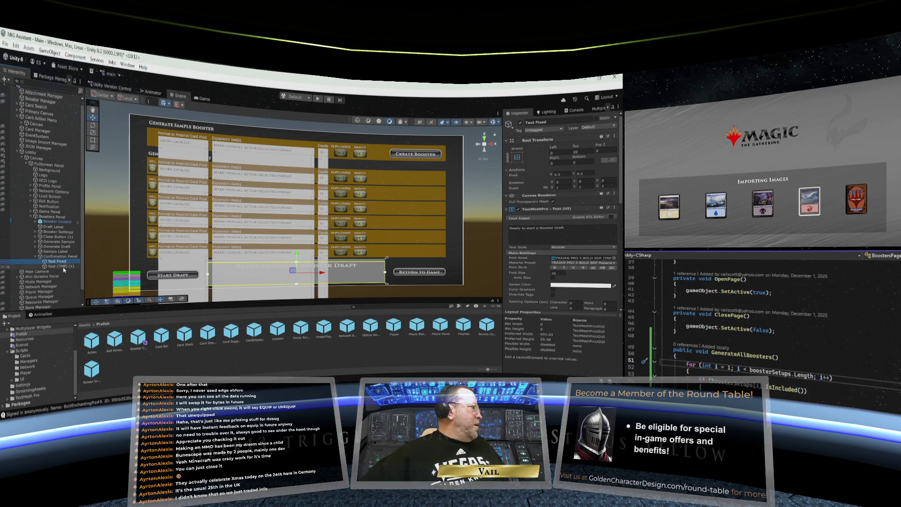
- Rename the duplicated text object to Text Dynamic
right_click(64, 266)
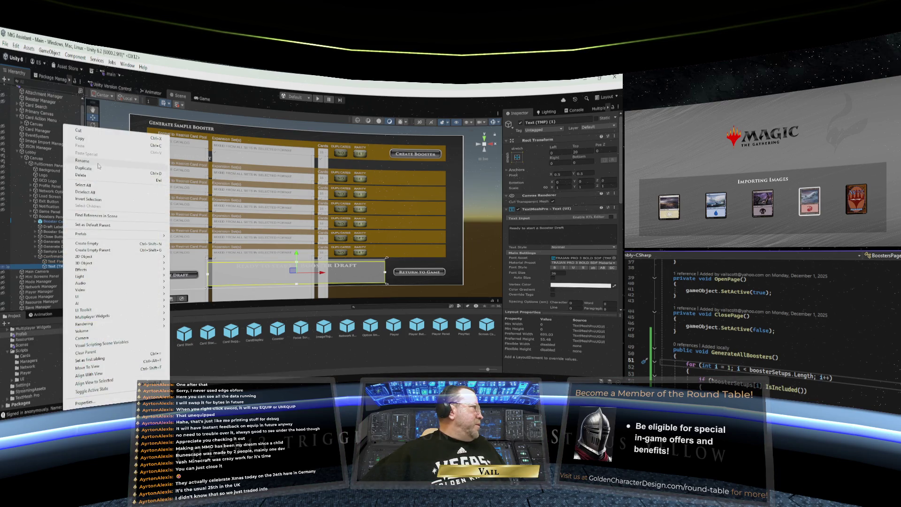
key("Escape")
left_click(77, 267)
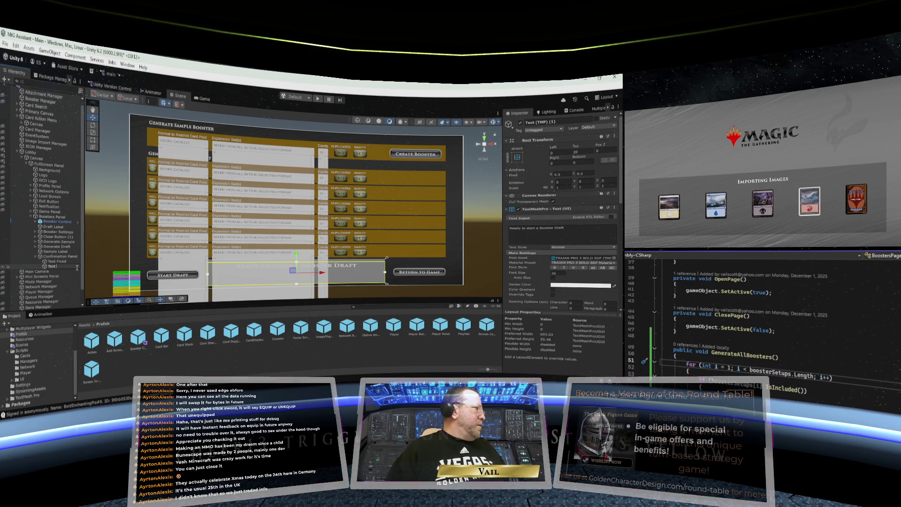
type("amic")
key("Return")
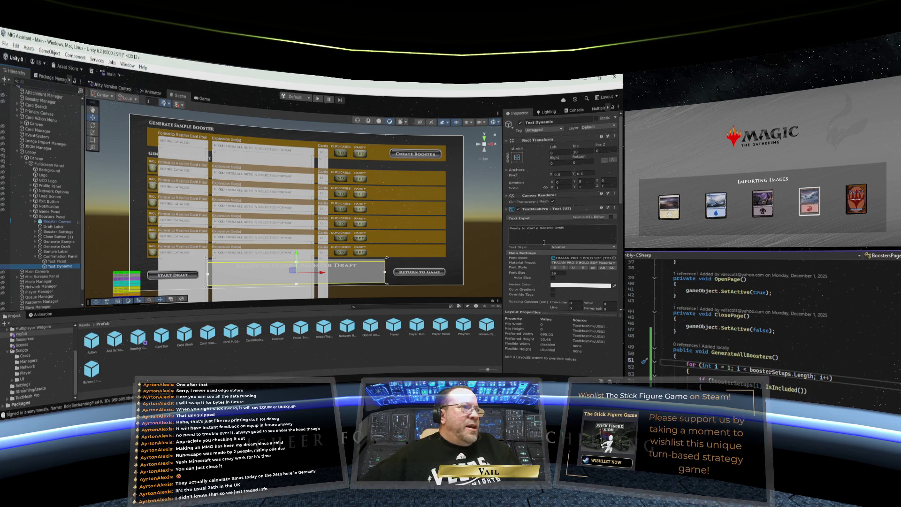
scroll(562, 279, "down", 3)
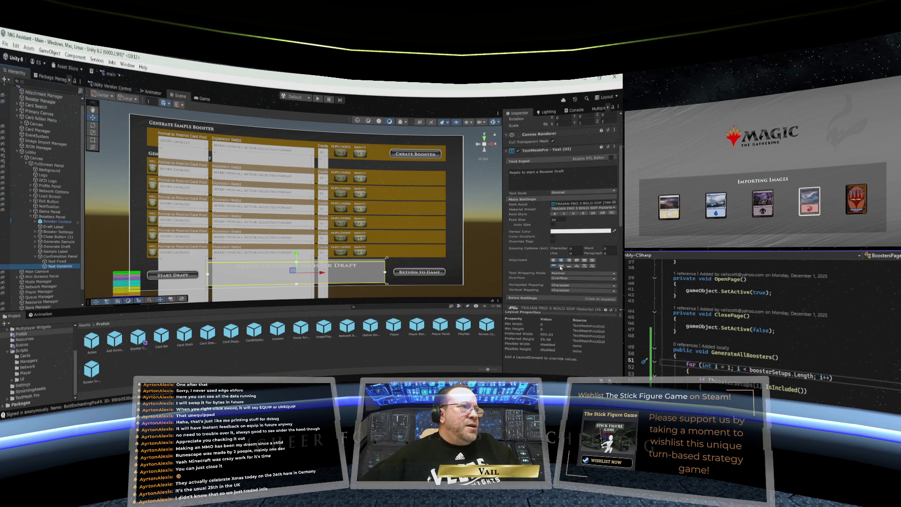
- Center Text Dynamic vertically and reword it to 'For X players with X Boosters each'
left_click(561, 266)
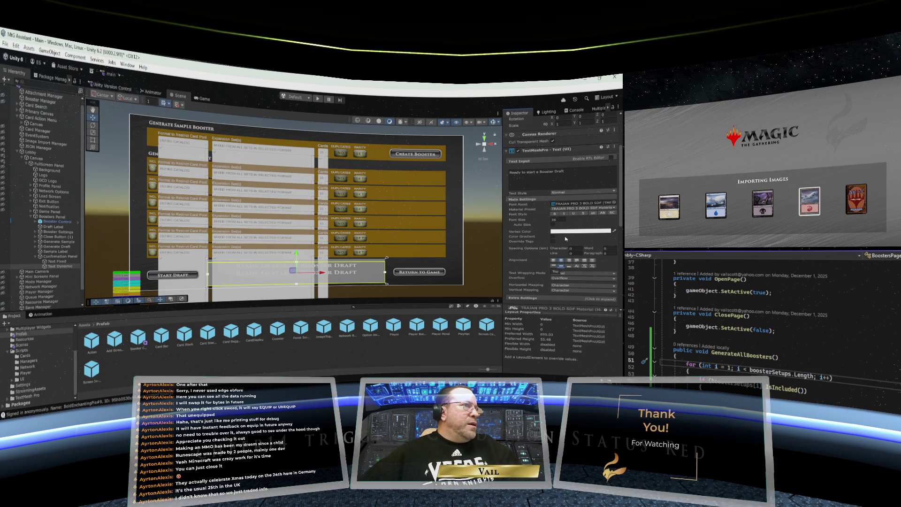
left_click(567, 172)
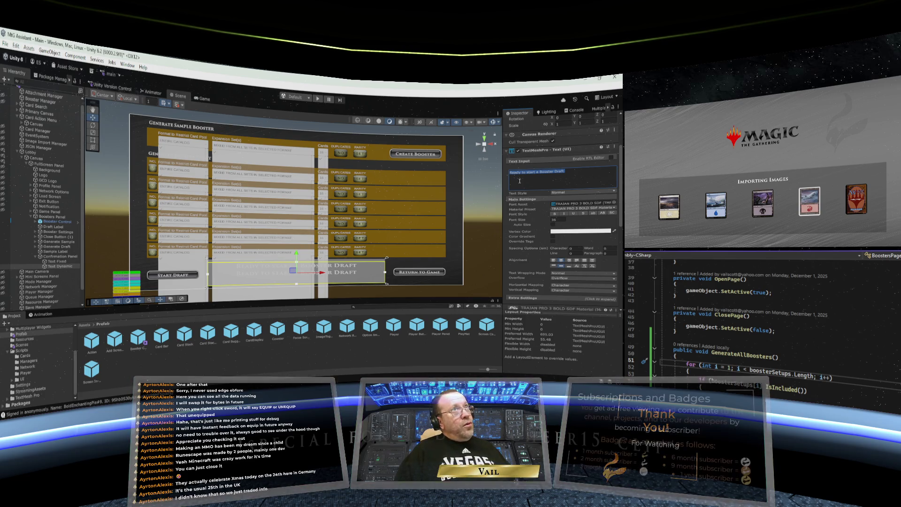
type("R")
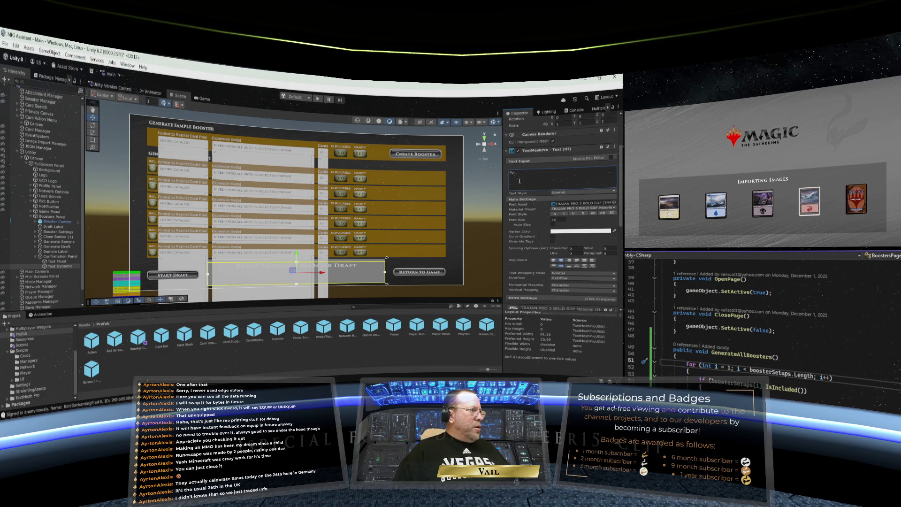
type(" X players")
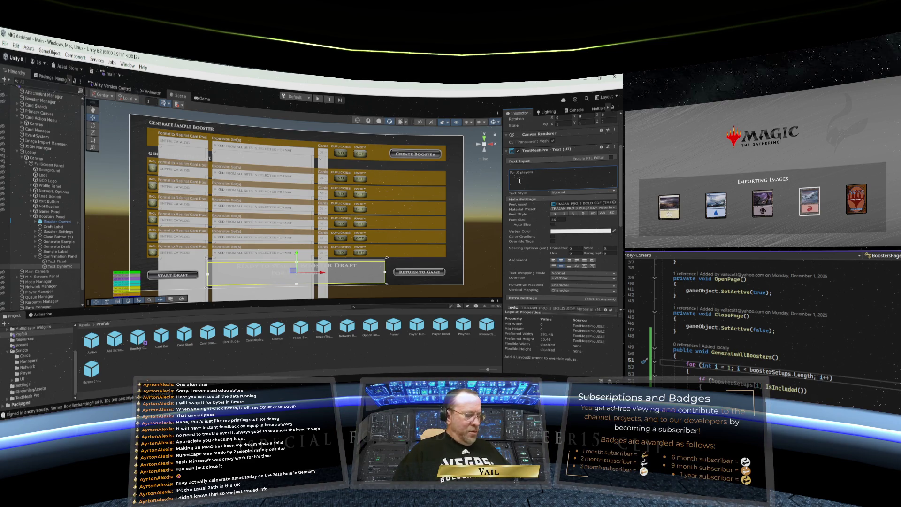
type(" with X Boosters")
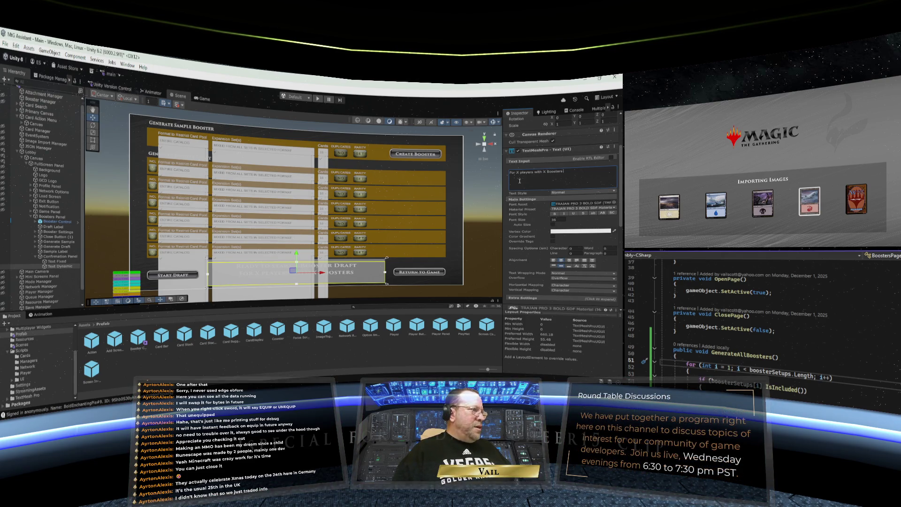
type(" each")
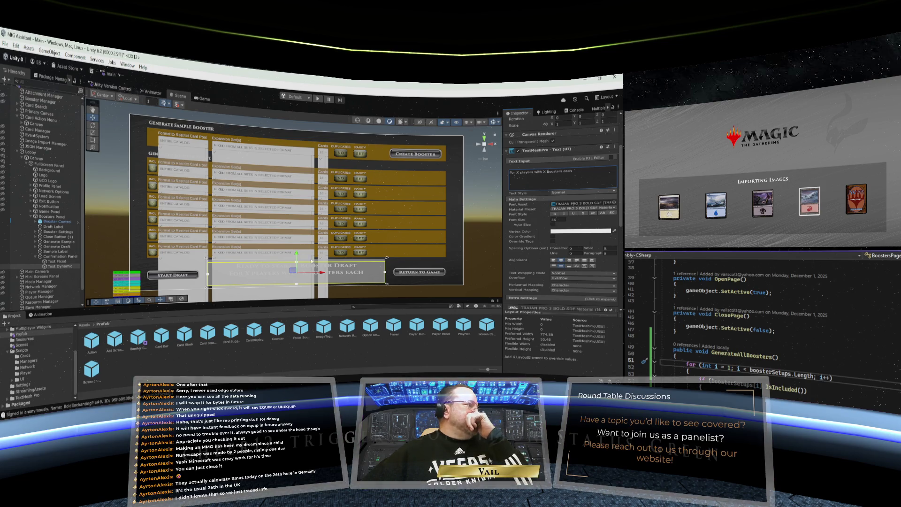
left_click(306, 280)
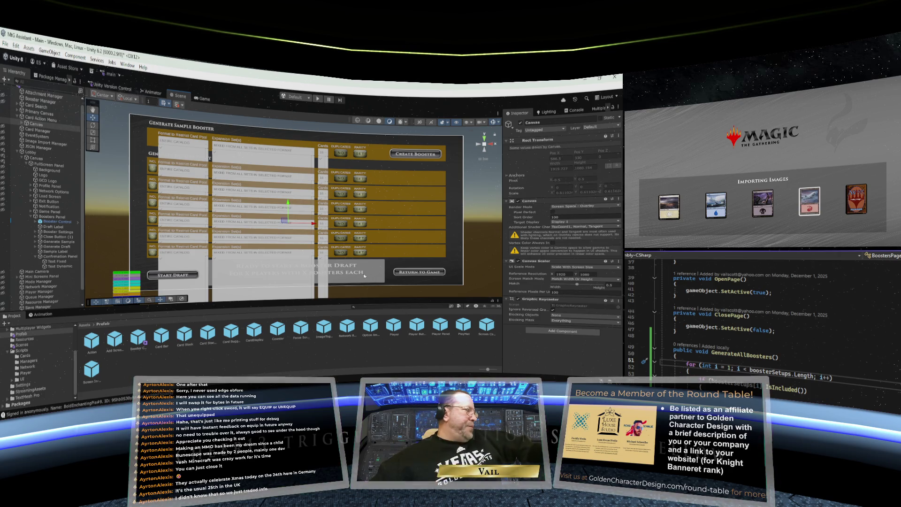
- Select the Generate Draft button in the Hierarchy and bring up its context menu
left_click(55, 247)
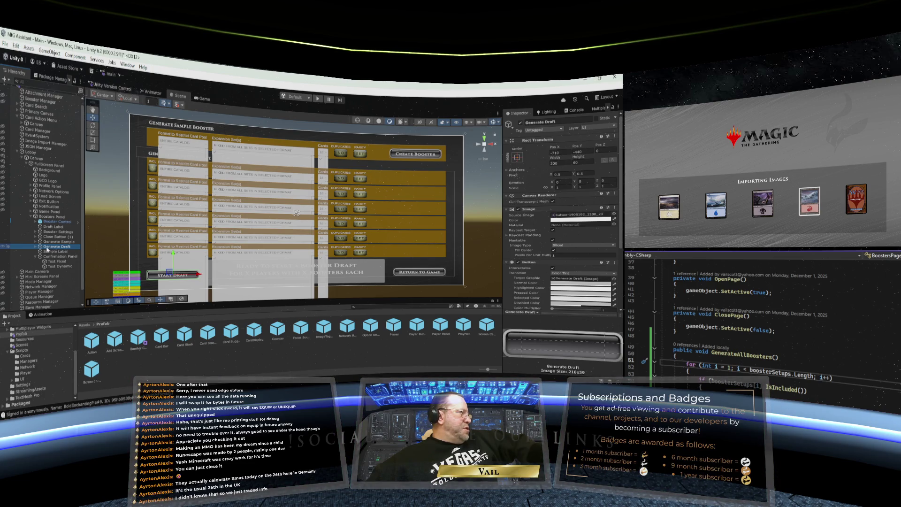
right_click(46, 250)
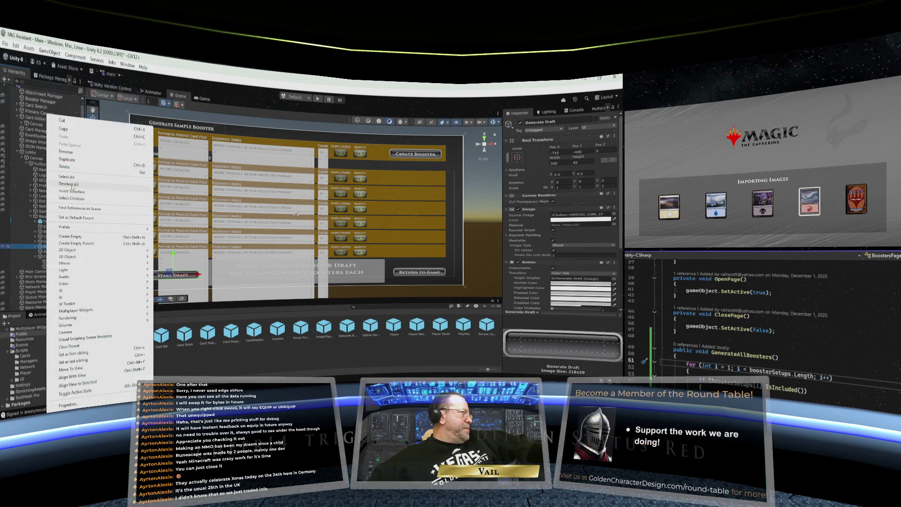
- Duplicate the Generate Draft button twice, placing one copy right and one copy left
left_click(73, 160)
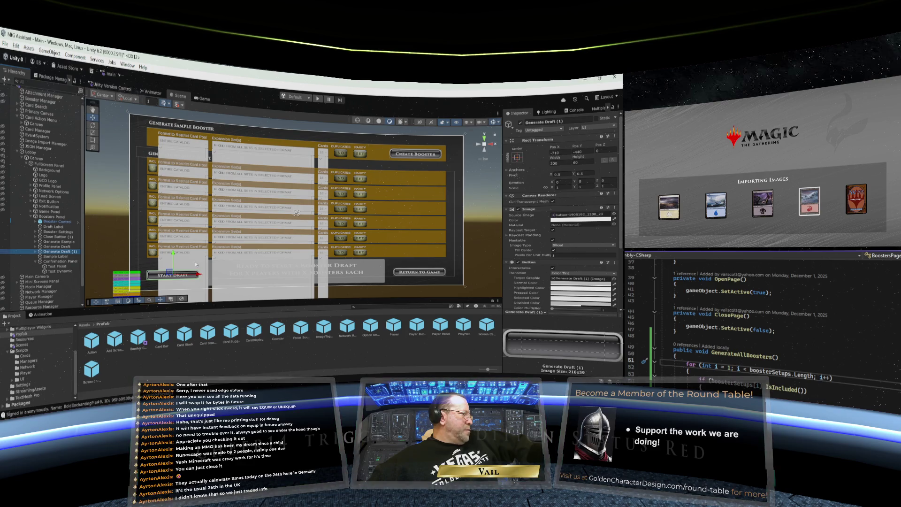
mouse_move(200, 277)
left_mouse_down()
mouse_move(378, 273)
mouse_move(337, 274)
left_mouse_up()
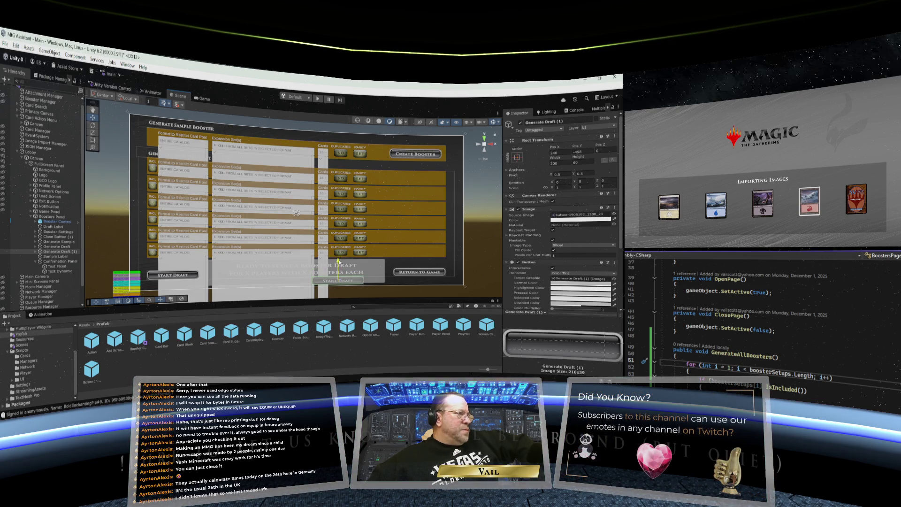
left_click_drag(337, 273, 337, 274)
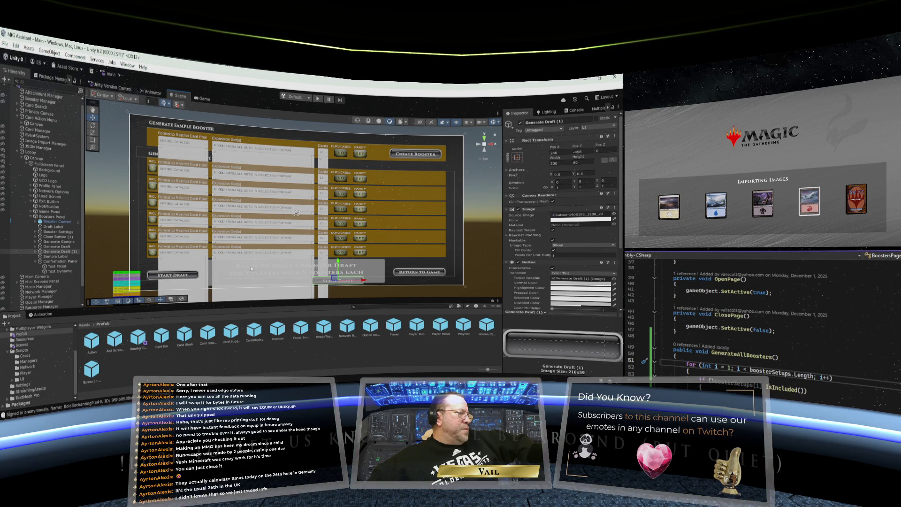
right_click(52, 254)
left_click(79, 166)
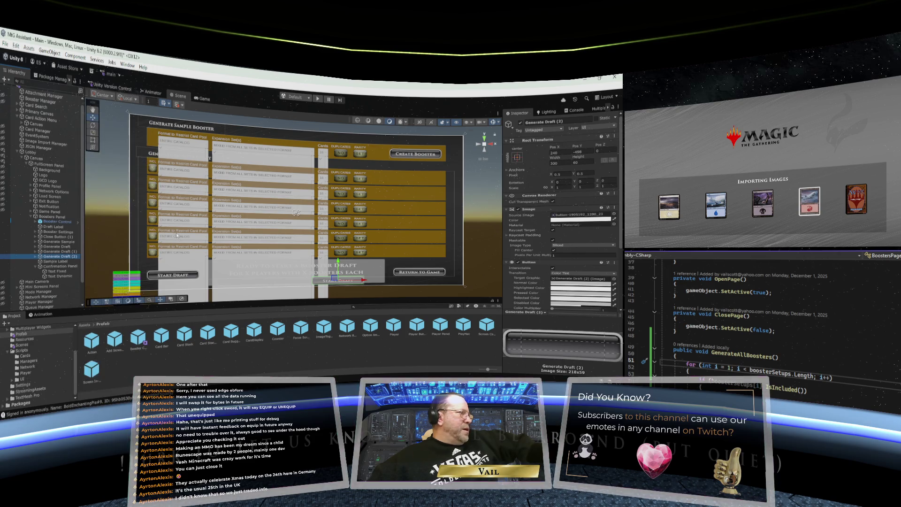
left_click_drag(363, 281, 281, 285)
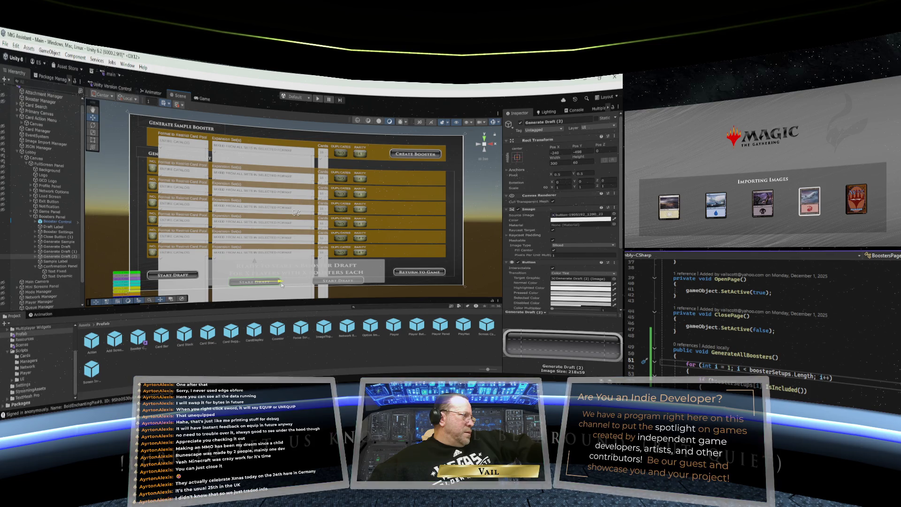
left_click_drag(282, 285, 282, 284)
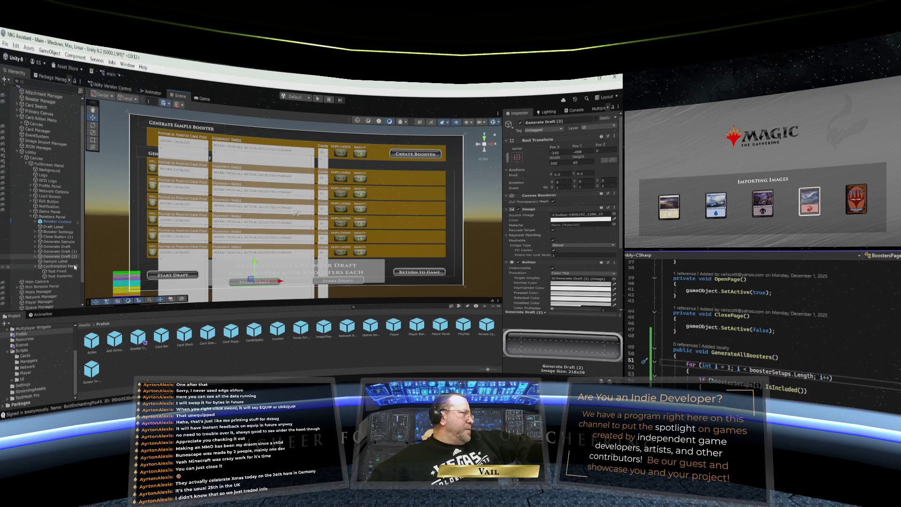
- Make another copy of the draft button and rename it Cancel Button
right_click(57, 259)
left_click(80, 160)
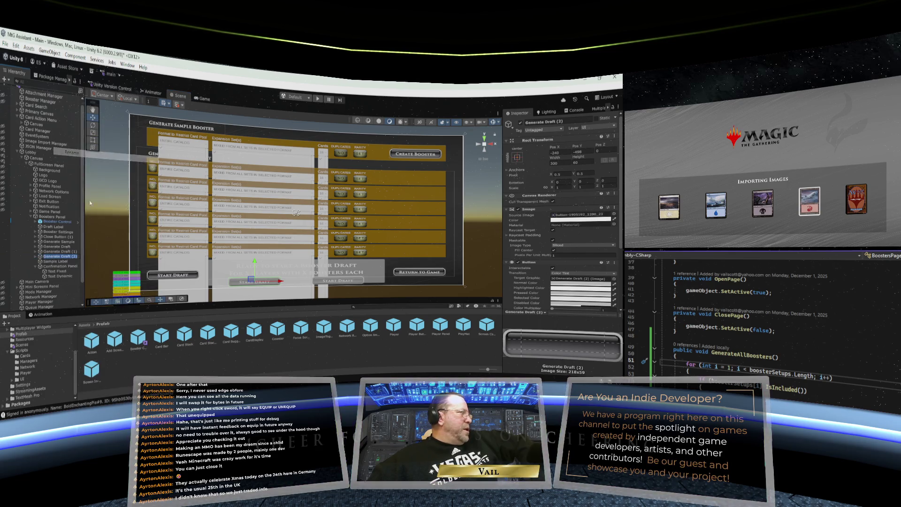
type("Card")
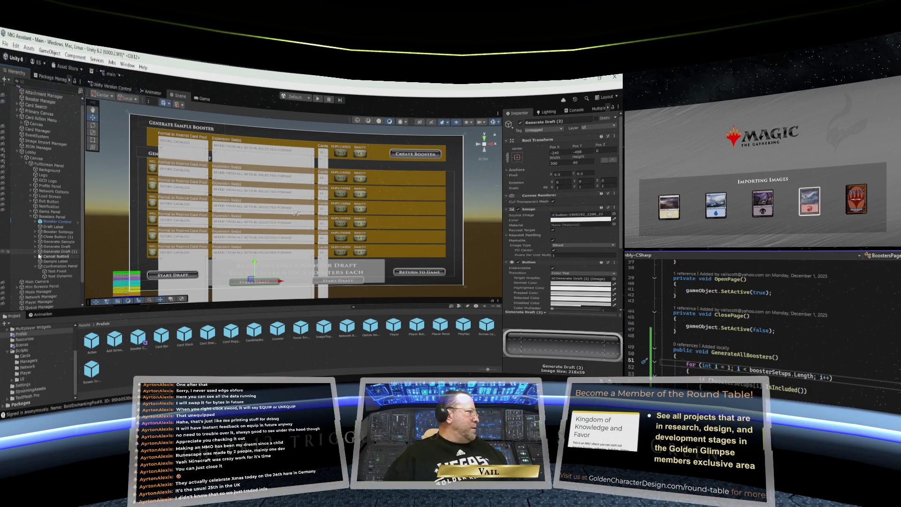
key("Return")
left_click(50, 252)
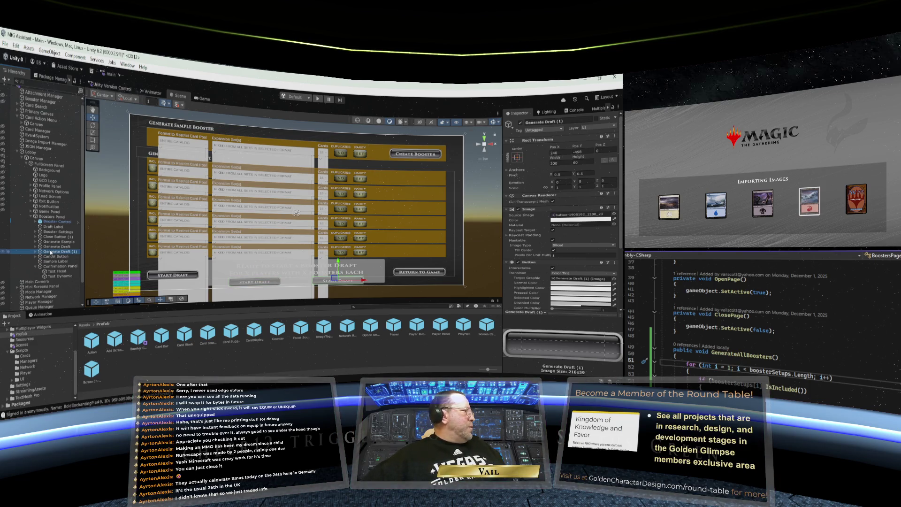
- Inspect the duplicated draft buttons to find which Generate Draft is the right-hand button
right_click(50, 252)
left_click(81, 153)
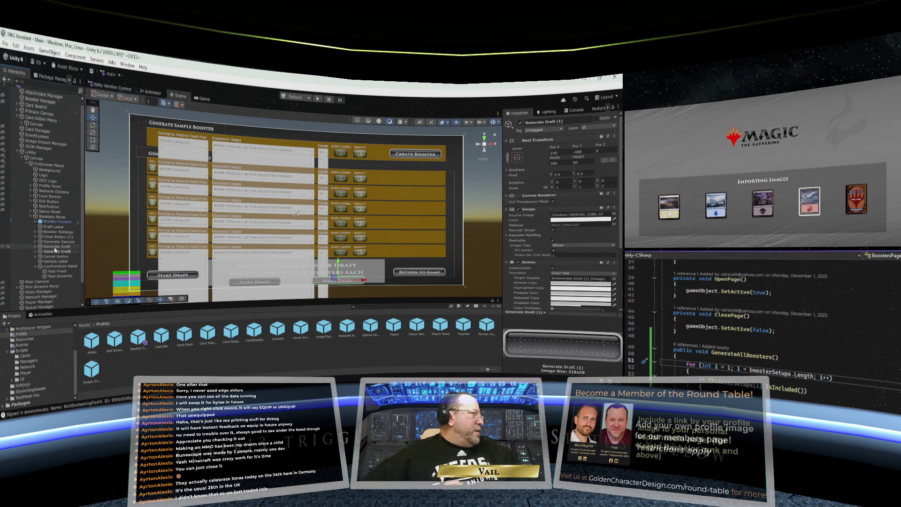
left_click(55, 256)
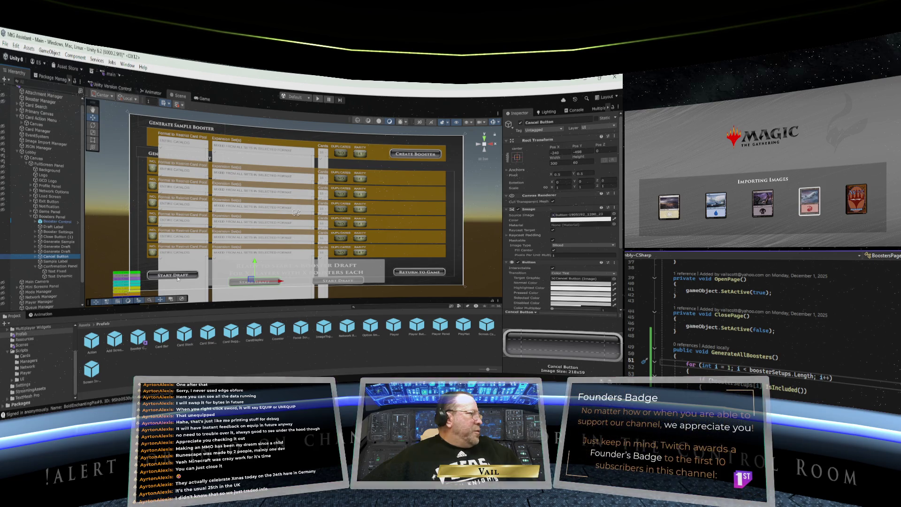
left_click(55, 251)
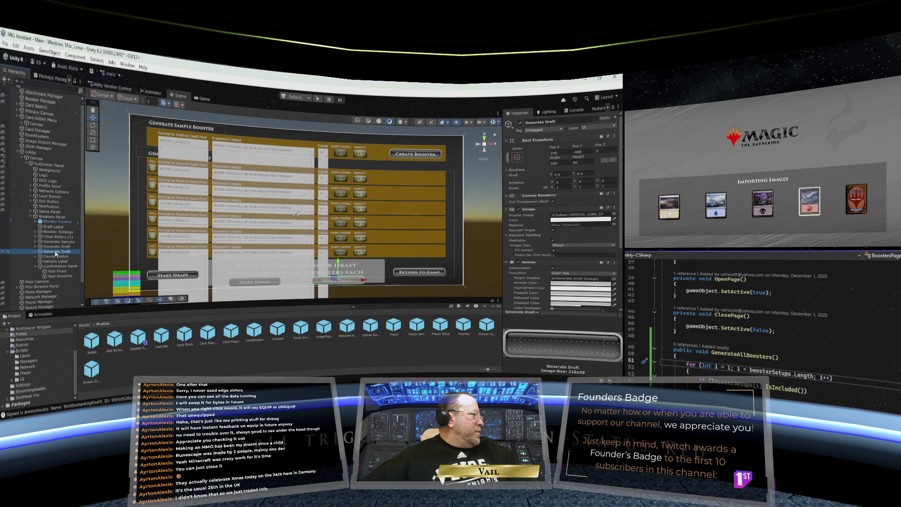
left_click(56, 247)
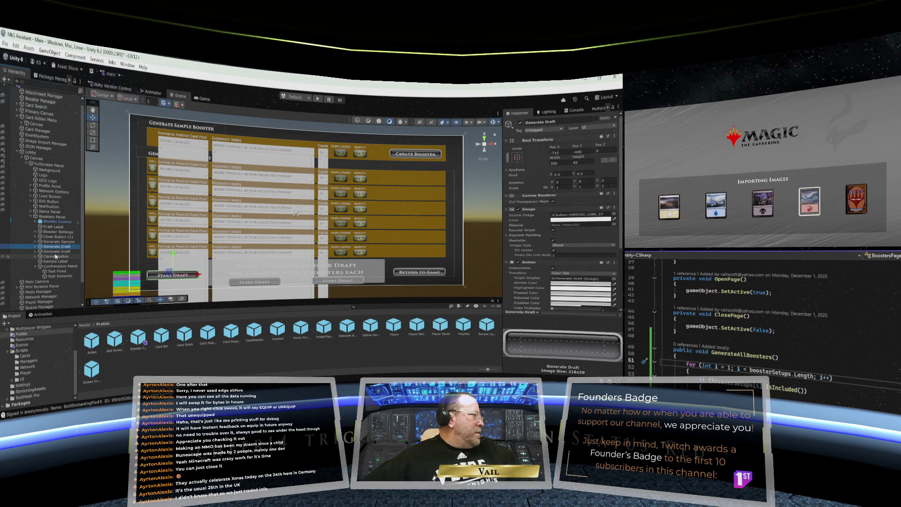
left_click(55, 251)
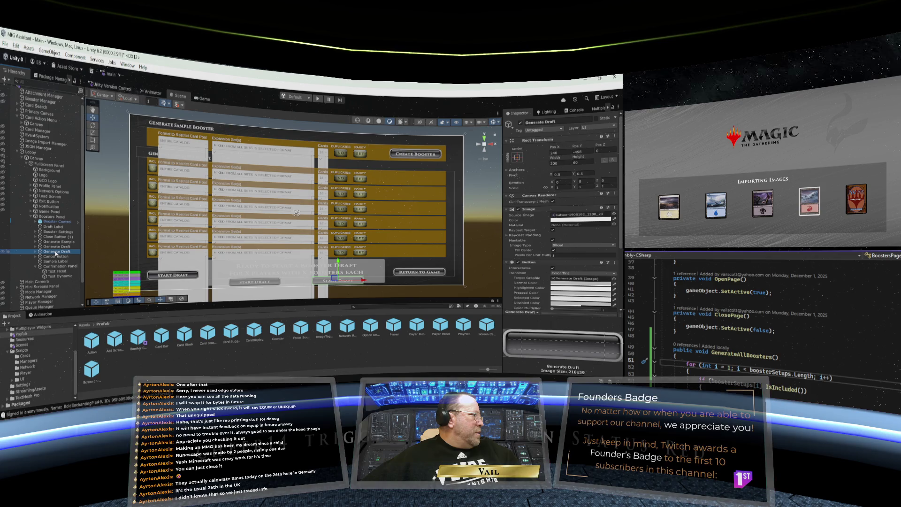
- Rename the lower Generate Draft object to Confirm Draft
right_click(55, 254)
left_click(84, 140)
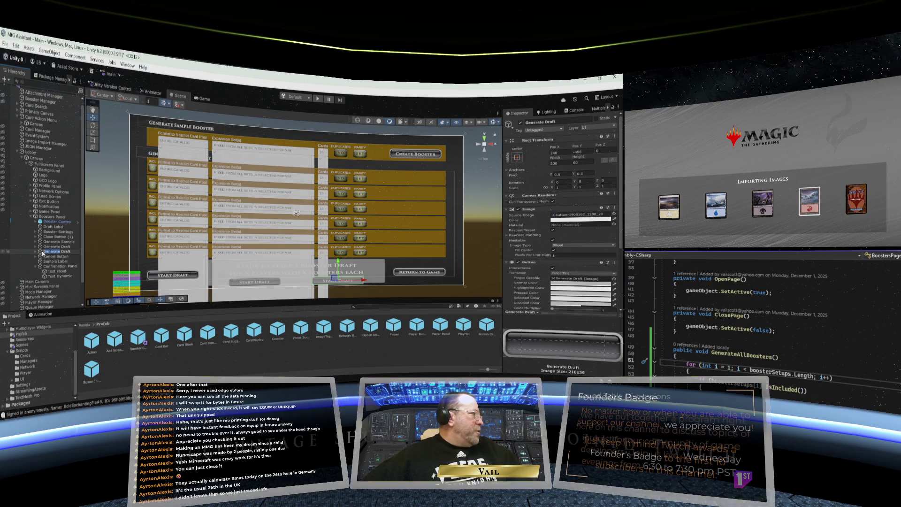
type("Conf")
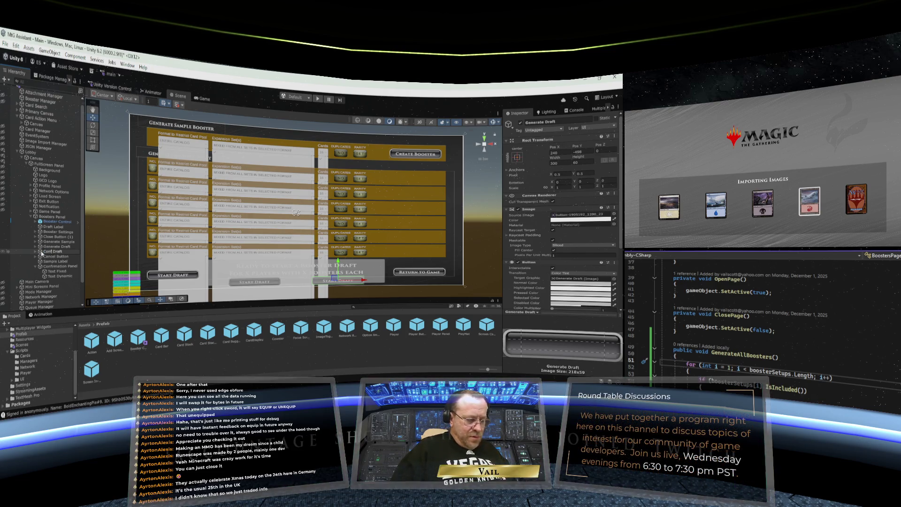
type("irm")
key("Return")
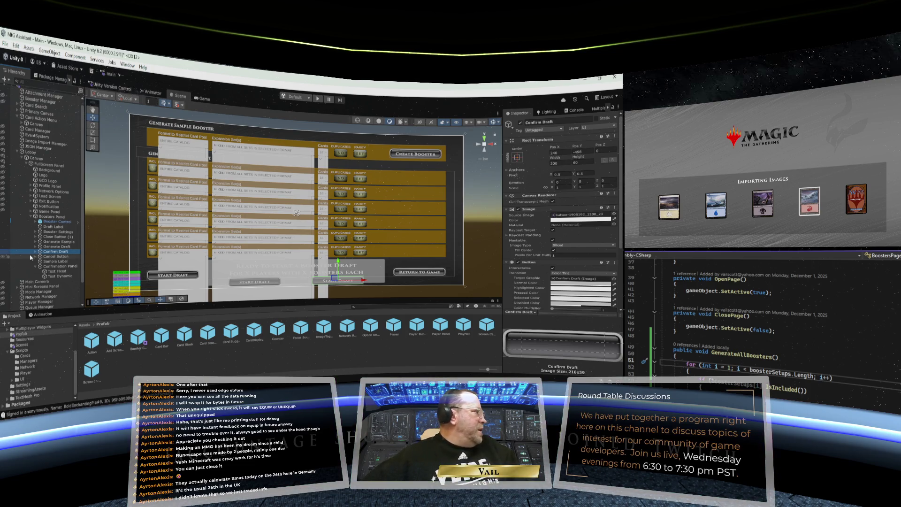
key("Right")
- Edit Confirm Draft's Text (TMP) label, replacing Start with wordings like 'Proceed with Draft'
key("Down")
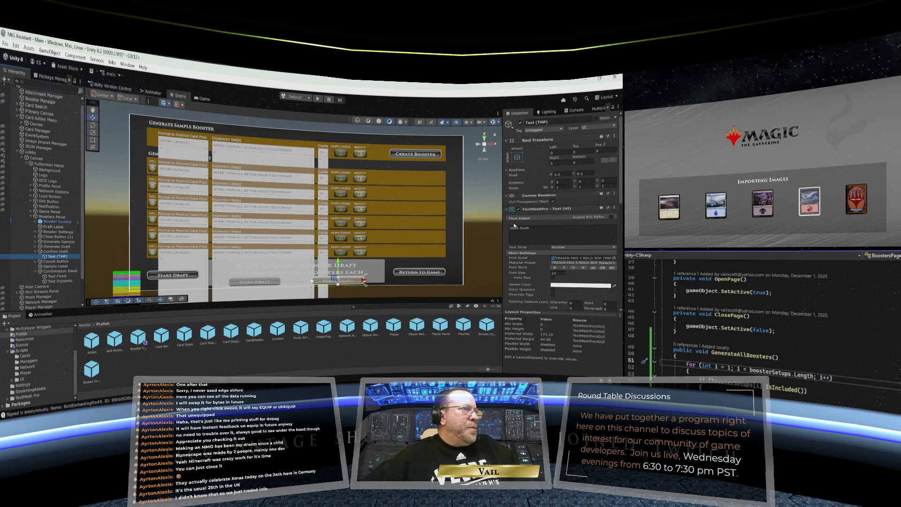
left_click(520, 227)
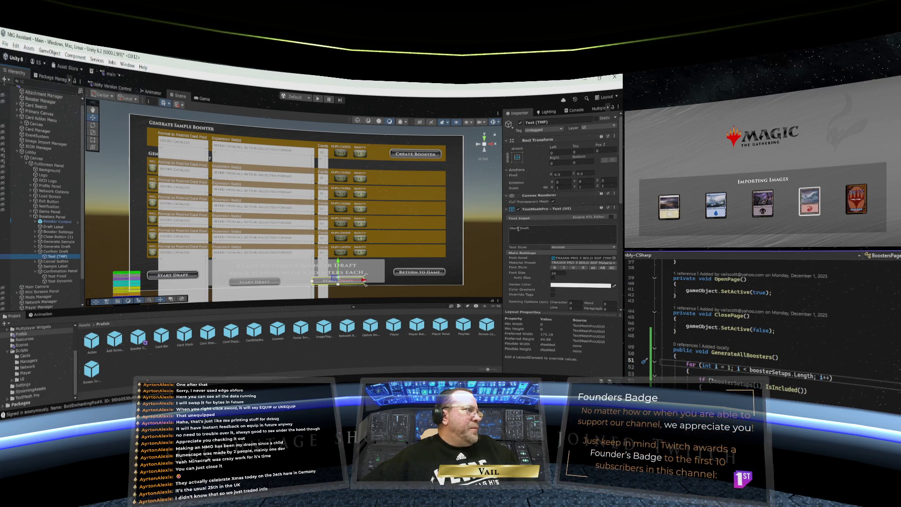
left_click(520, 228)
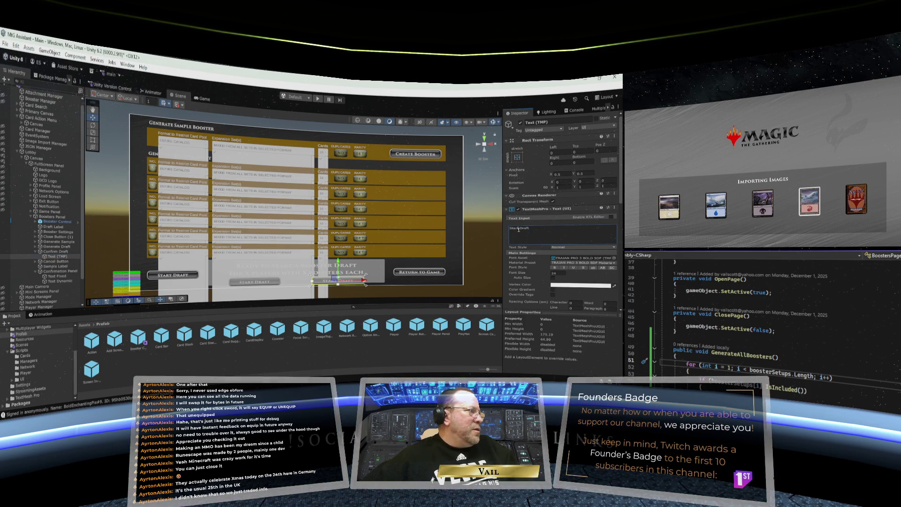
left_click_drag(519, 229, 508, 229)
type("Pi")
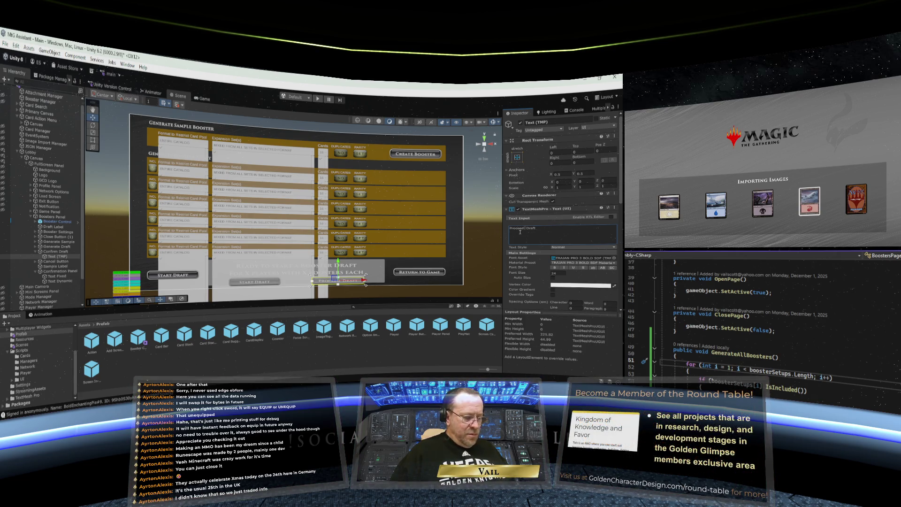
type(" with")
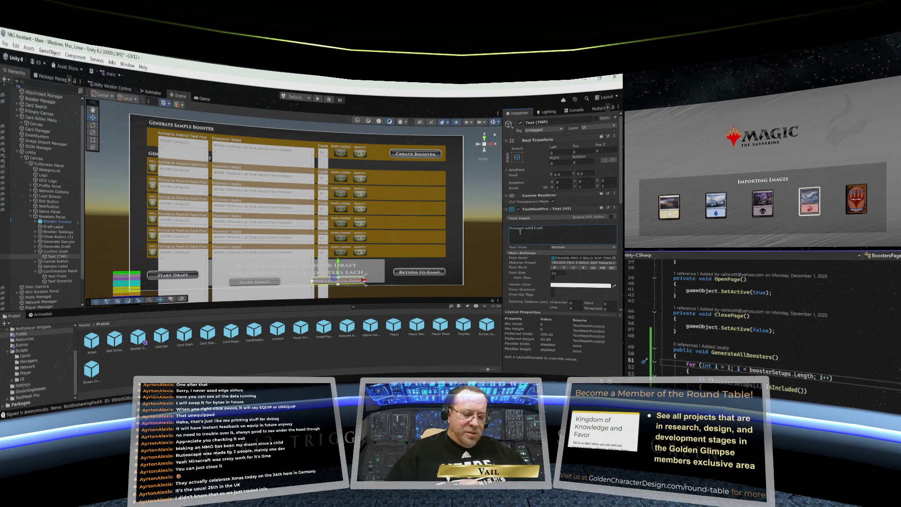
key("BackSpace")
key("BackSpace")
key("BackSpace")
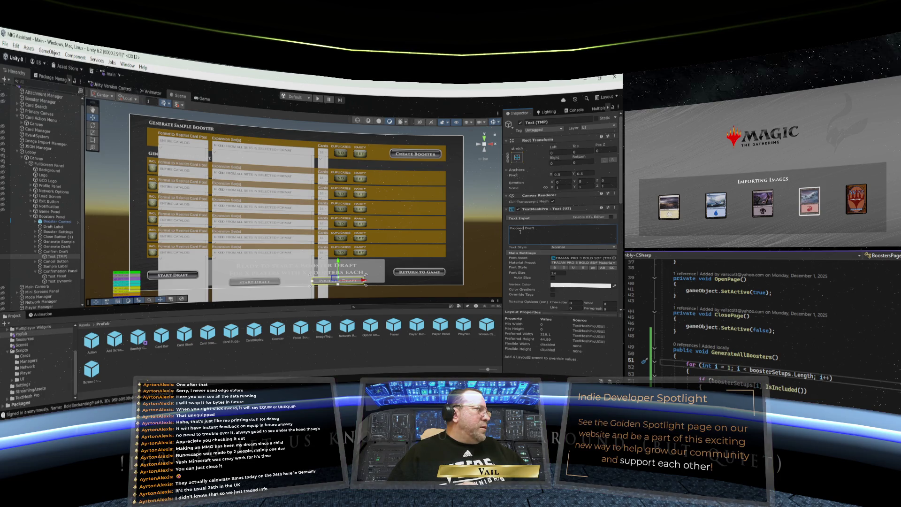
key("BackSpace")
key("BackSpace")
key("BackSpace")
type("Start")
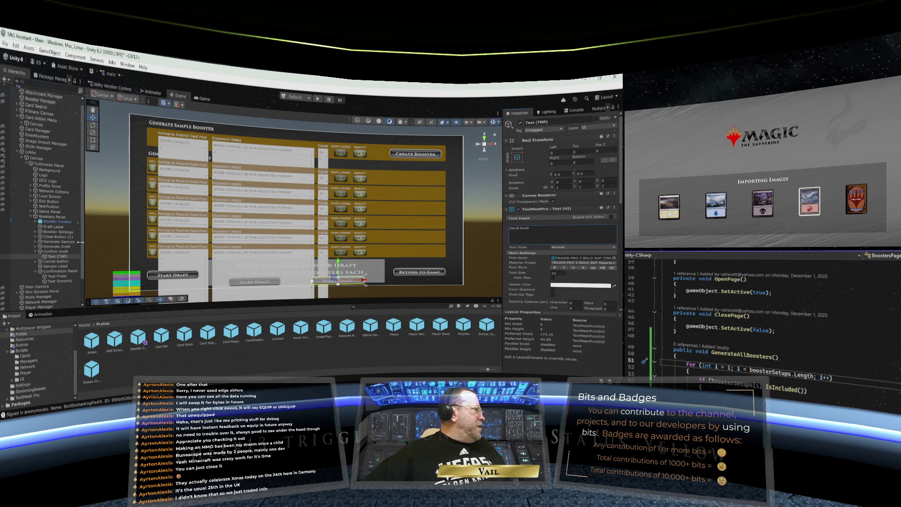
- Replace 'Start' with 'Generate' in the left button's Text (TMP) label
left_click(36, 246)
left_click(57, 251)
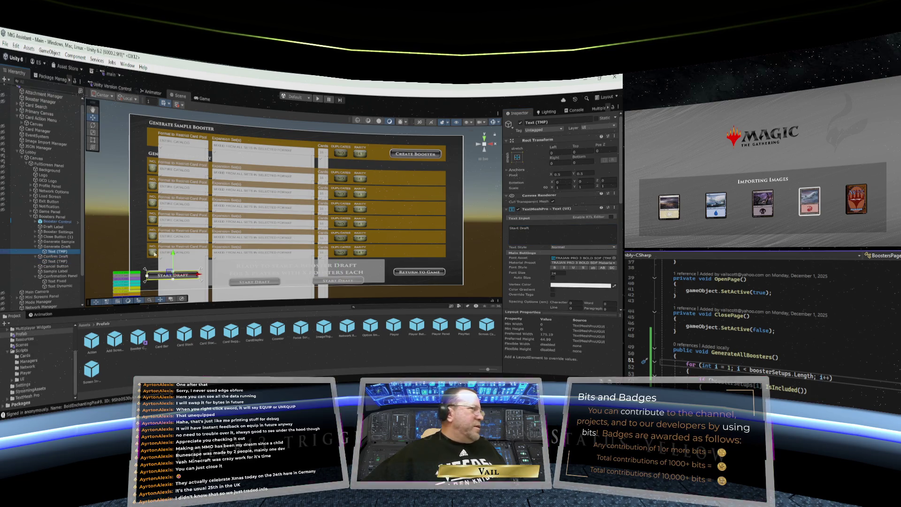
left_click(520, 229)
left_click_drag(518, 228, 507, 230)
type("Generate")
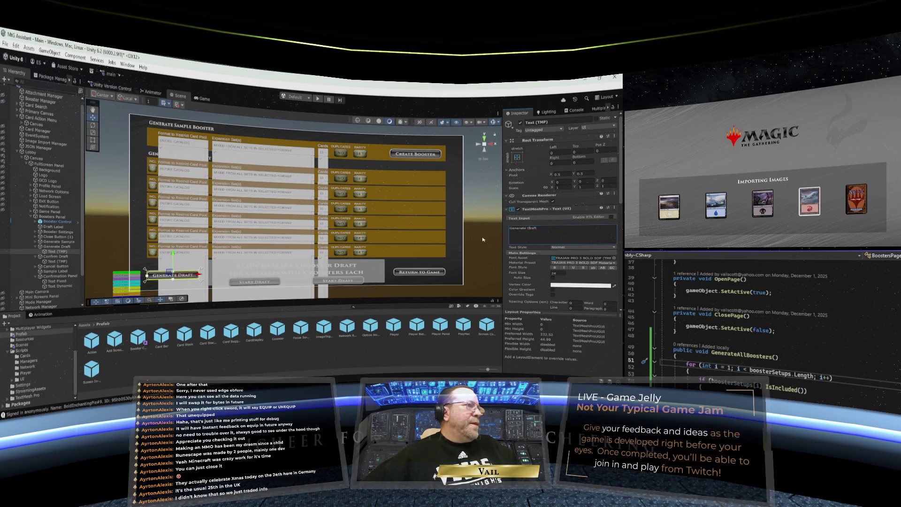
left_click(458, 243)
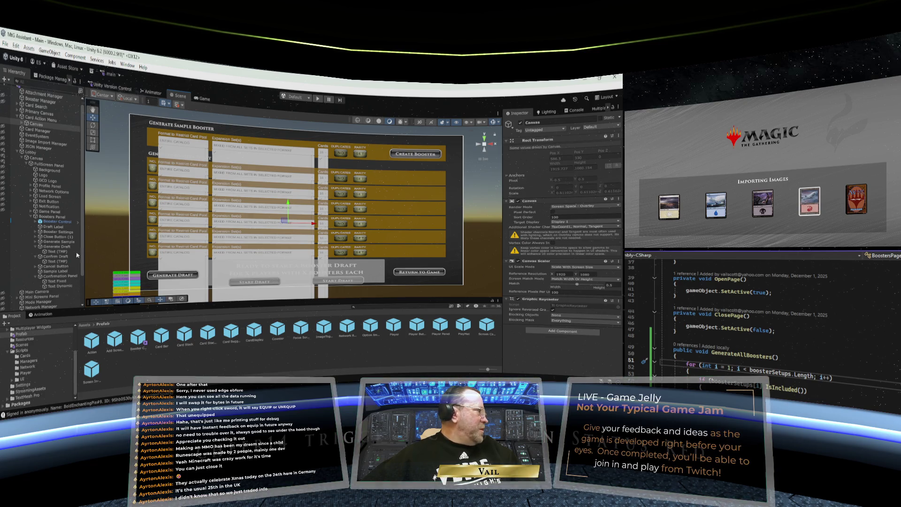
- Set the Cancel Button's Text (TMP) child label to 'Cancel'
left_click(55, 267)
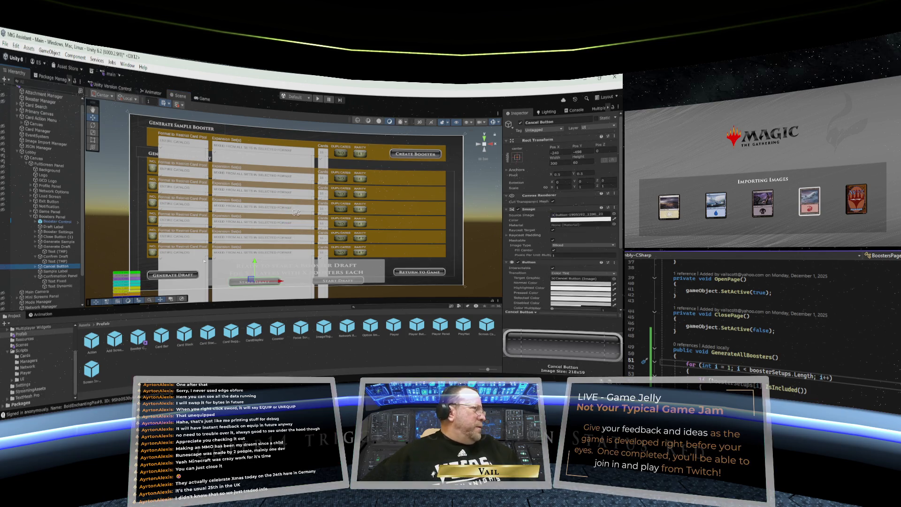
left_click(37, 266)
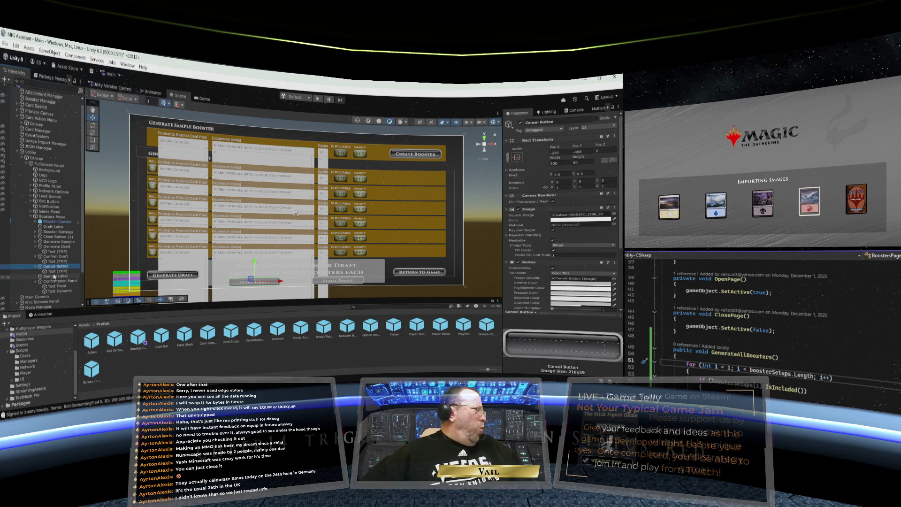
left_click(57, 272)
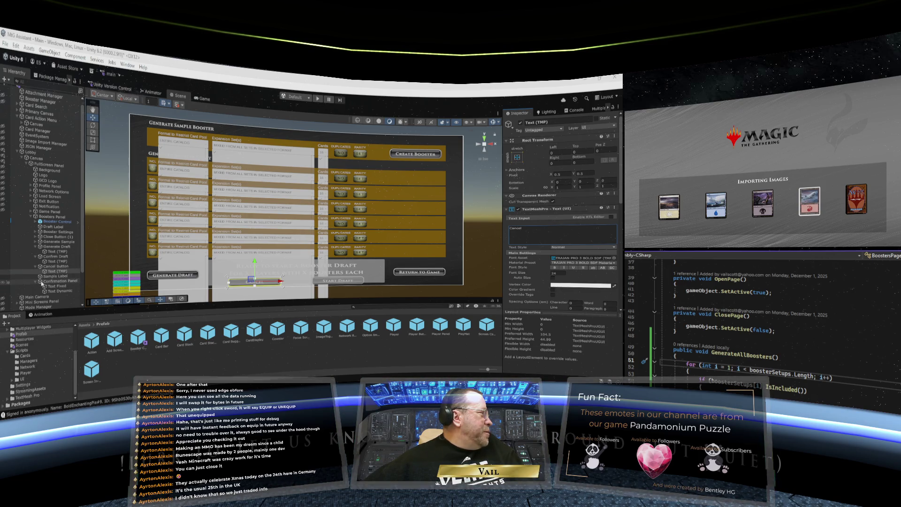
- Nest Cancel Button and Confirm Draft under Confirmation Panel, then show Cancel Button's On Click list
left_click(42, 282)
left_click_drag(40, 268, 50, 282)
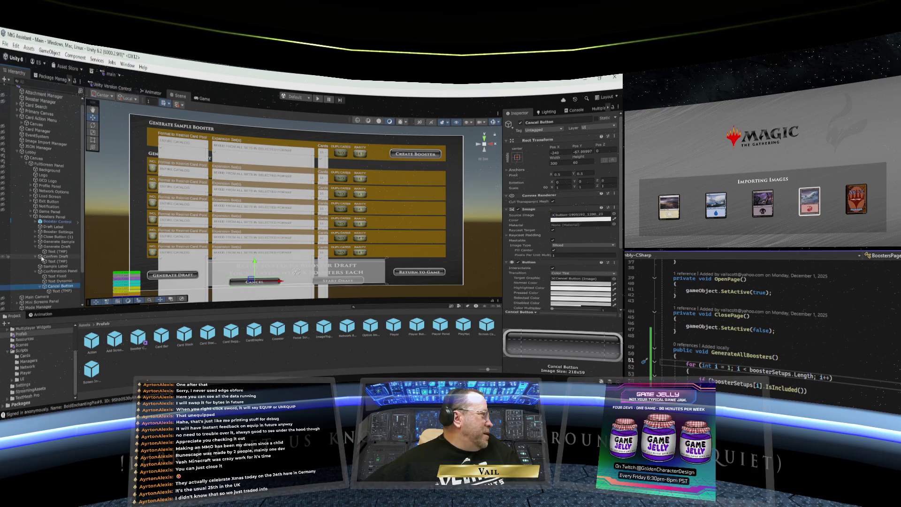
left_click_drag(42, 257, 53, 273)
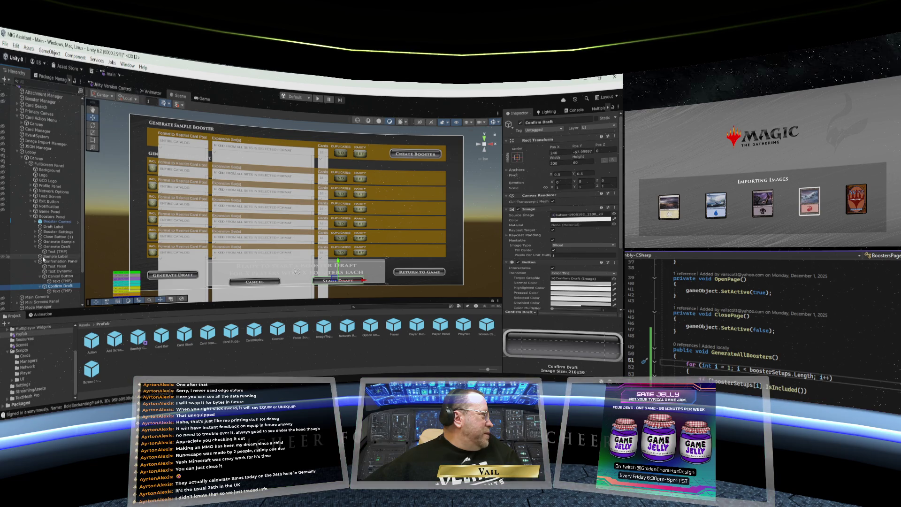
left_click(39, 247)
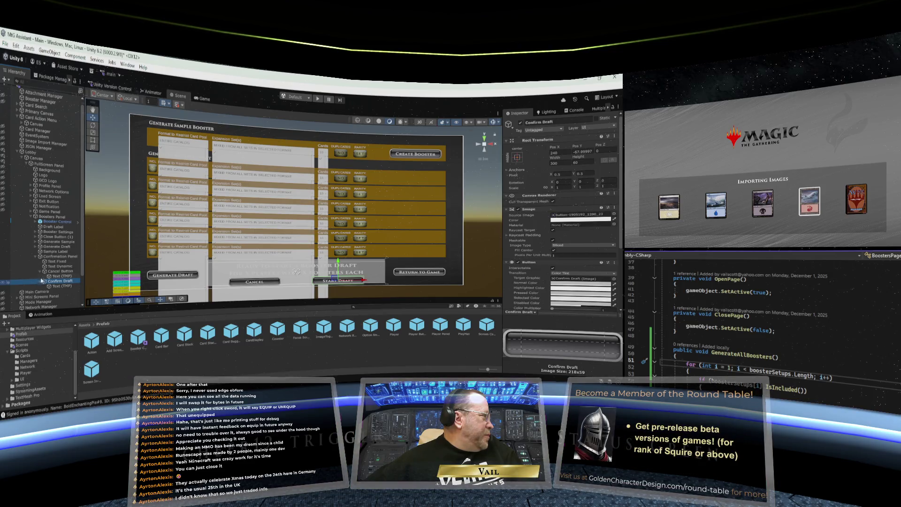
left_click(51, 271)
scroll(557, 254, "down", 4)
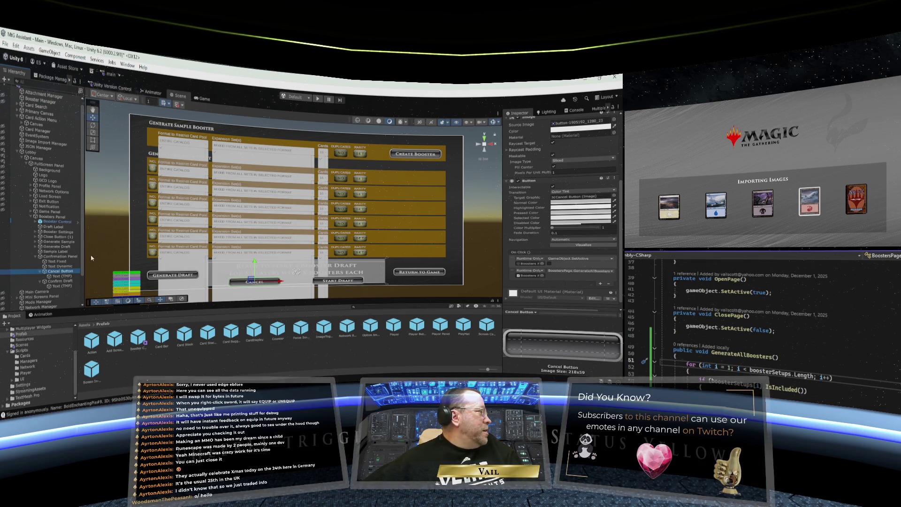
- Select Confirmation Panel in the Hierarchy to view its properties in the Inspector
scroll(84, 259, "down", 1)
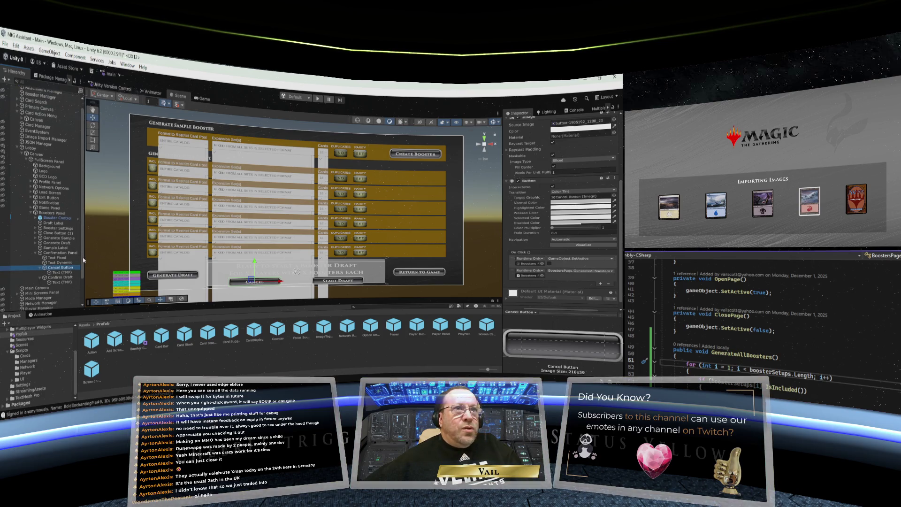
scroll(84, 260, "up", 1)
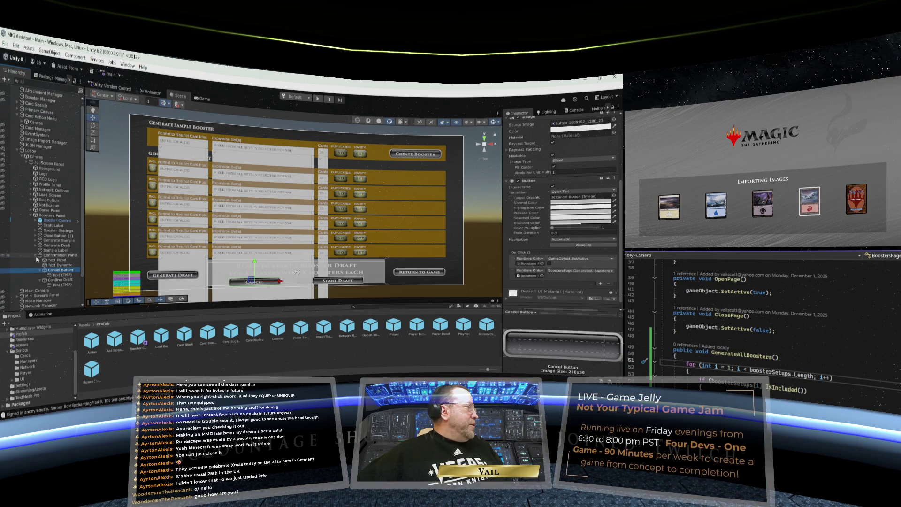
left_click(51, 255)
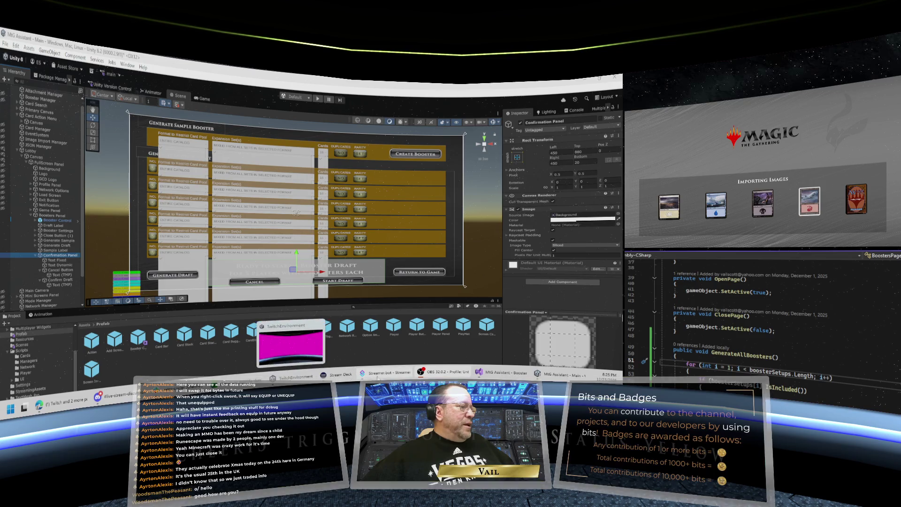
mouse_move(509, 375)
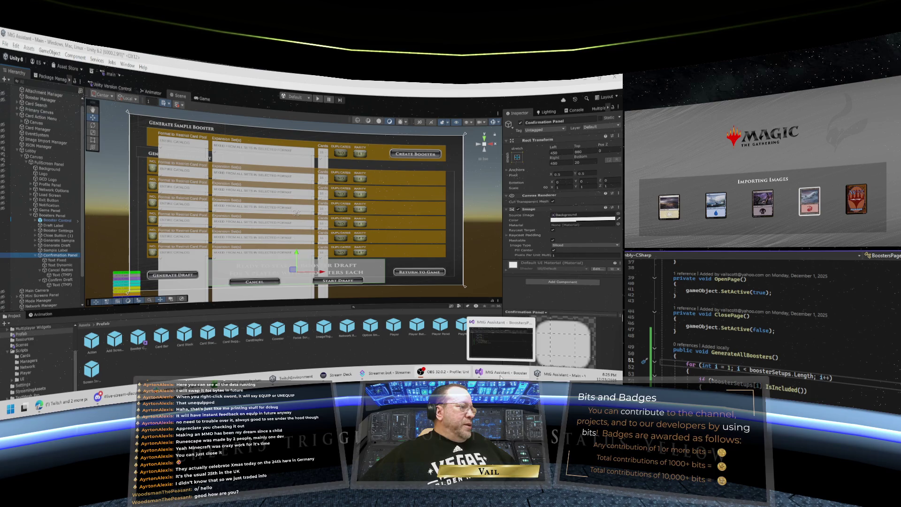
- Test the Bot Attacking action's Moderation trigger in Streamer.bot, then minimize Streamer.bot
left_click(384, 372)
left_click(142, 164)
right_click(422, 169)
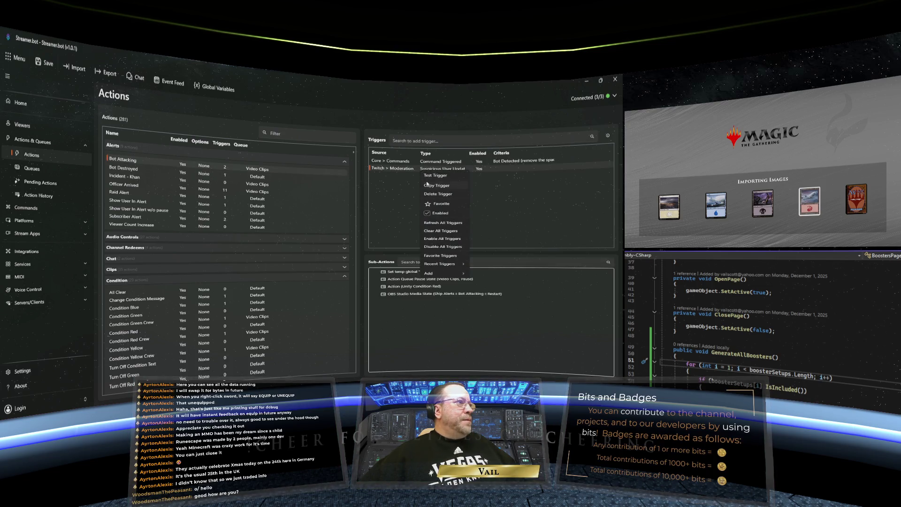
left_click(435, 177)
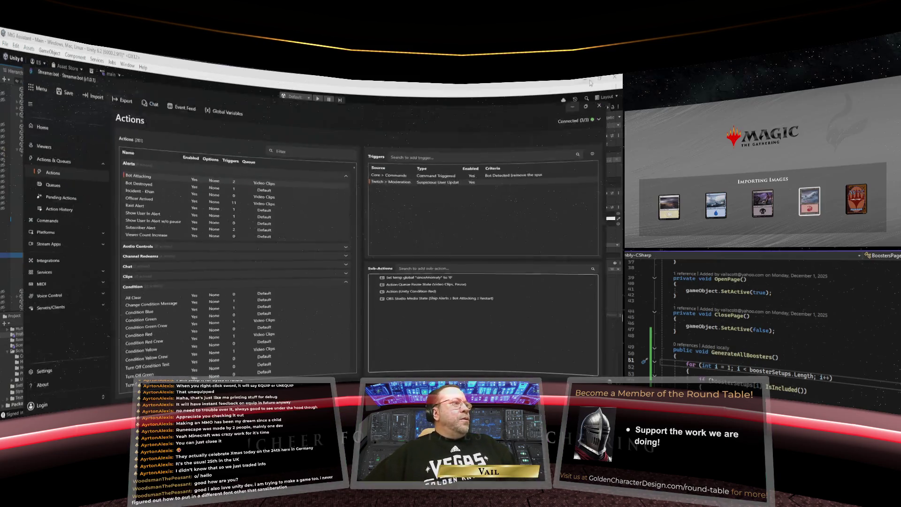
left_click(586, 80)
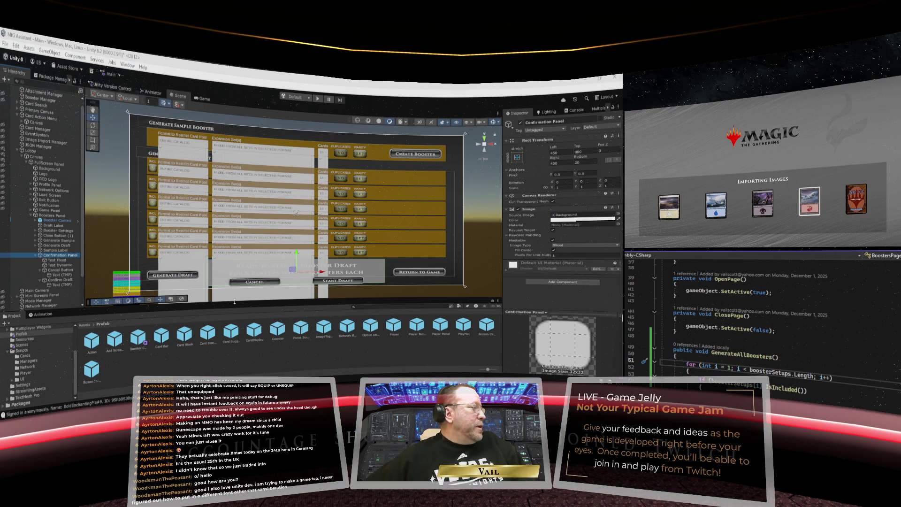
- Enlarge the Project assets area and icon size, then select TRAJAN PRO 3 BOLD in Fonts
left_click_drag(233, 316, 236, 268)
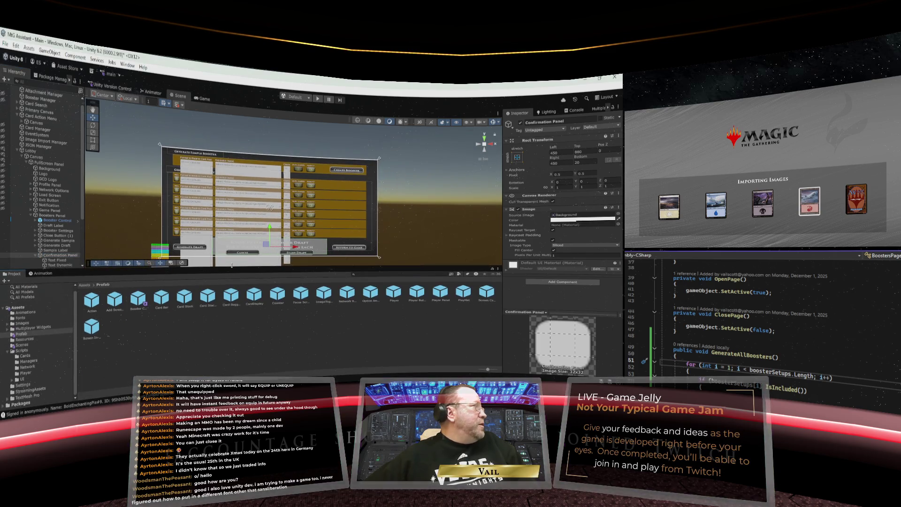
left_click(6, 45)
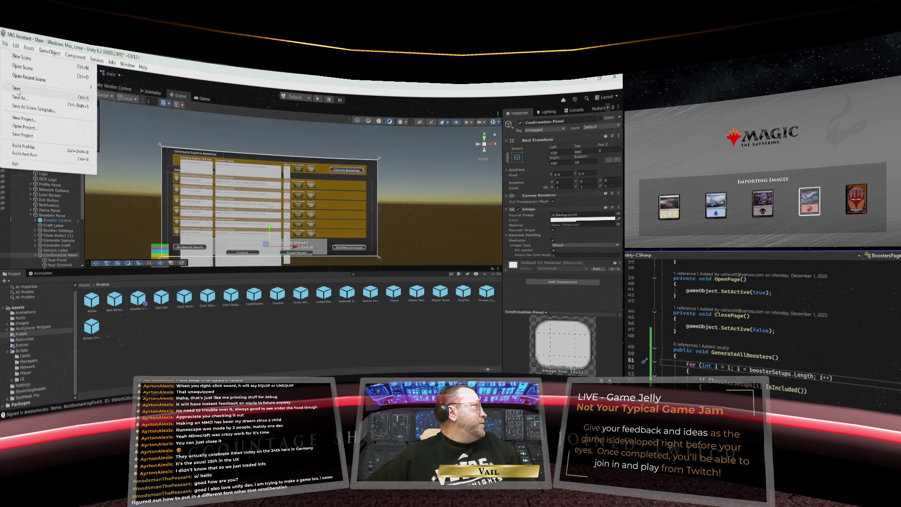
left_click_drag(244, 270, 243, 253)
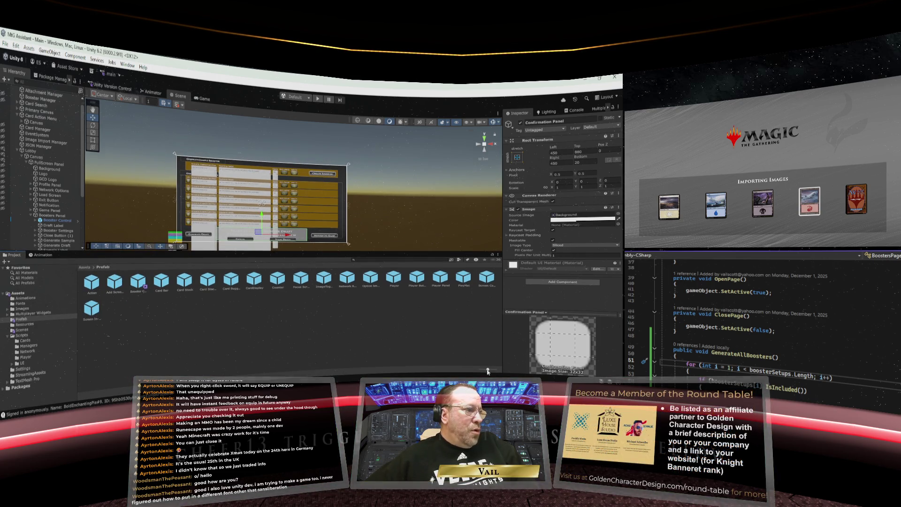
left_click_drag(488, 369, 495, 370)
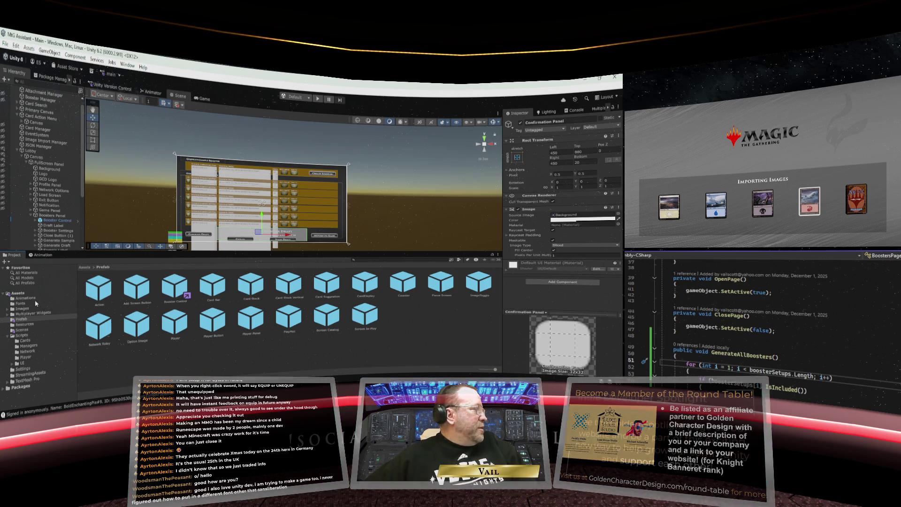
left_click(22, 304)
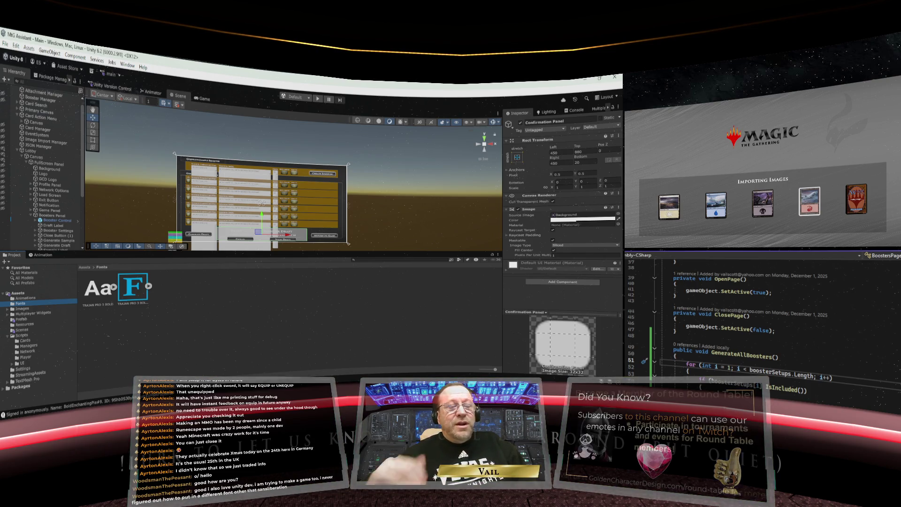
left_click(100, 281)
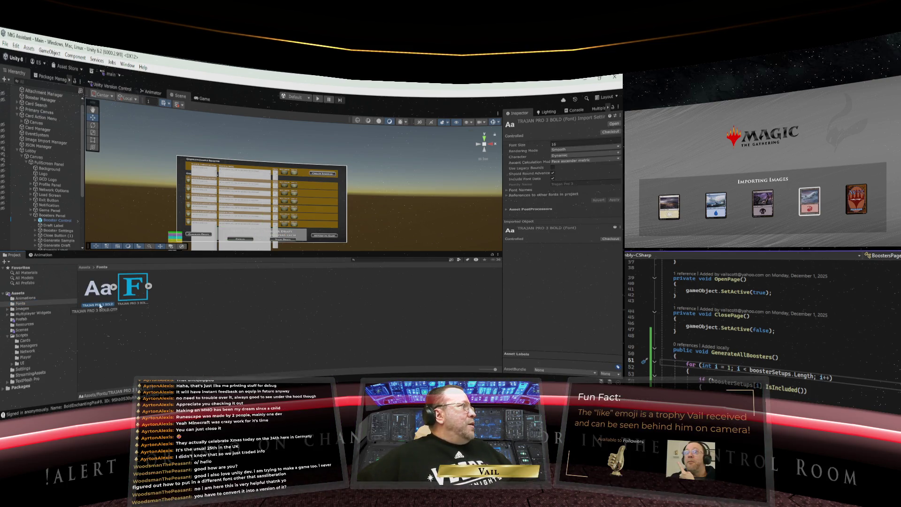
- Browse the menus to Window > TextMeshPro to find the Font Asset Creator
left_click(129, 66)
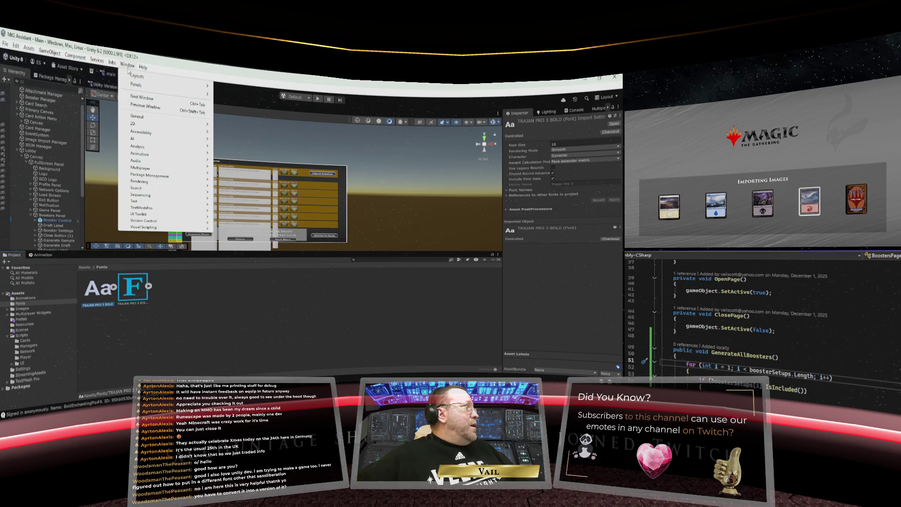
left_click(112, 63)
mouse_move(123, 68)
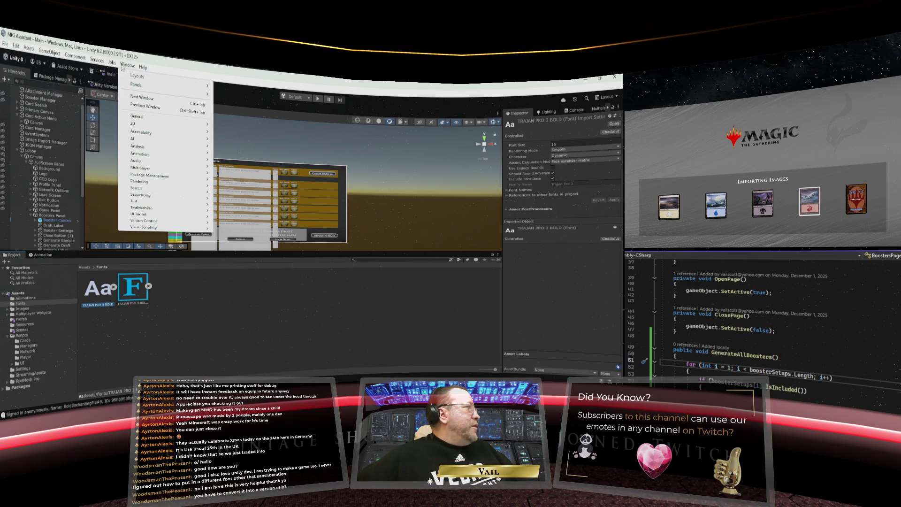
left_click(29, 50)
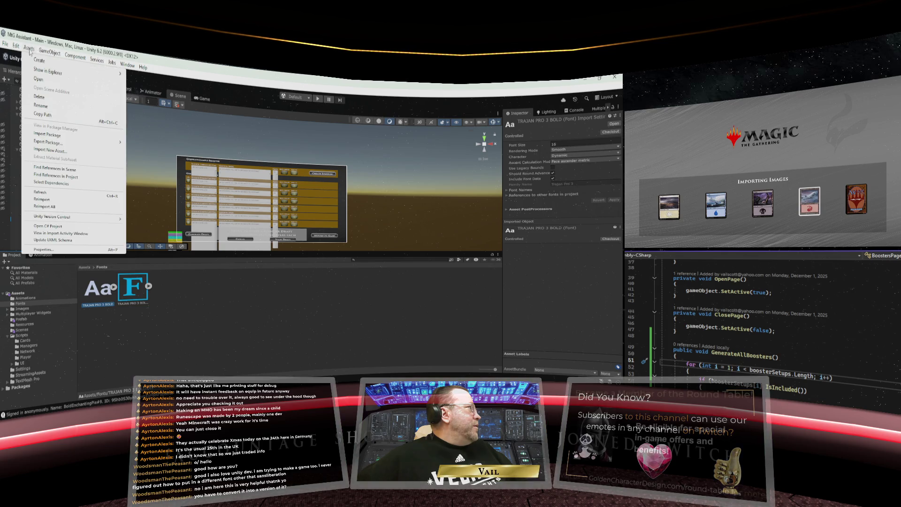
mouse_move(22, 50)
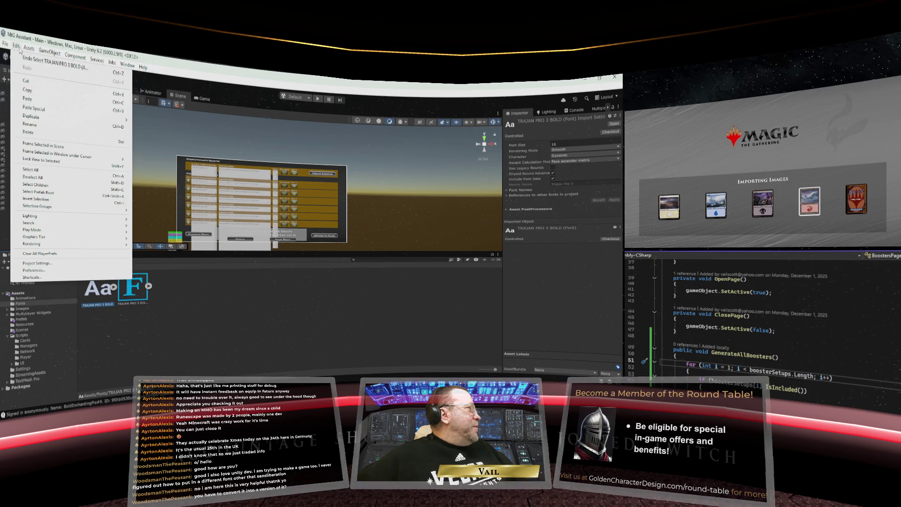
mouse_move(74, 59)
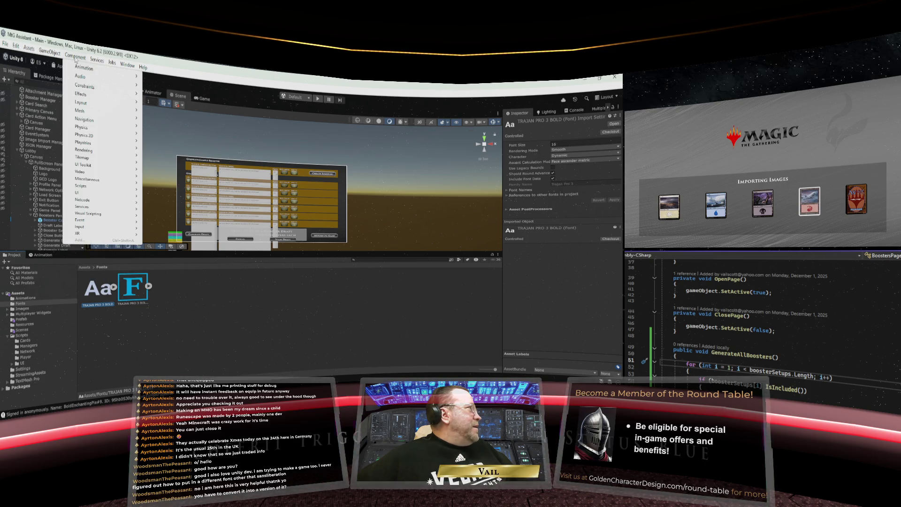
mouse_move(104, 65)
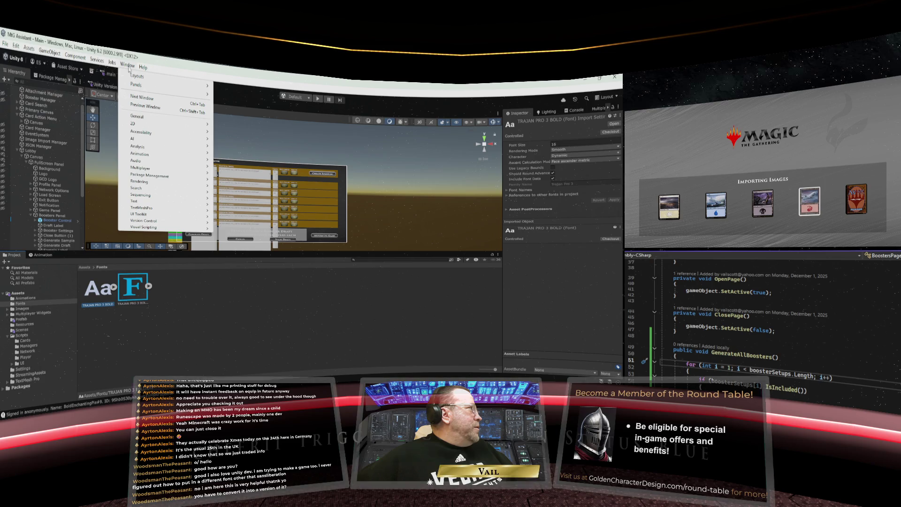
mouse_move(131, 87)
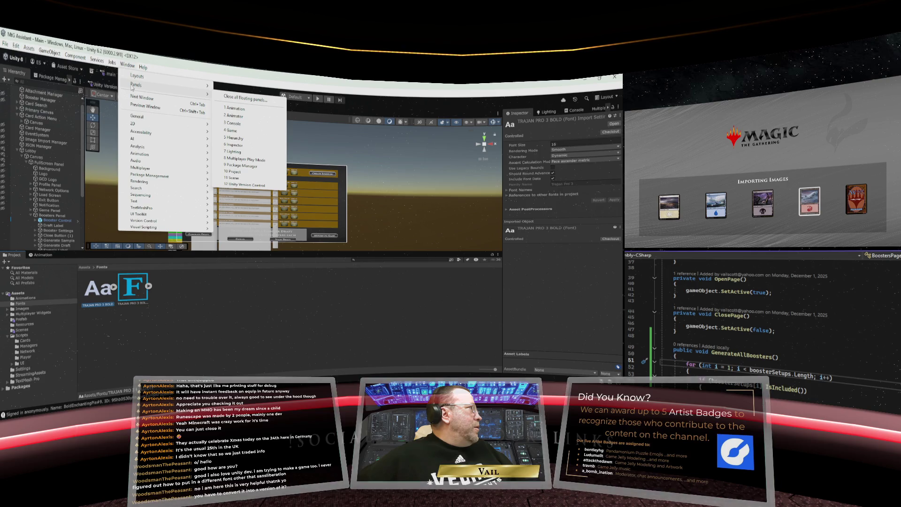
mouse_move(153, 203)
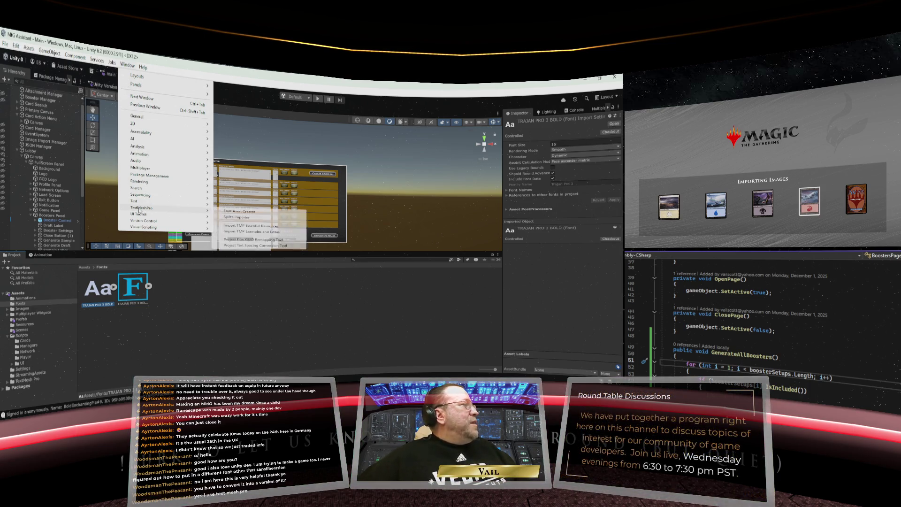
- Open the Font Asset Creator and set TRAJAN PRO 3 BOLD as its source font
left_click(257, 213)
mouse_move(492, 170)
left_mouse_down()
mouse_move(245, 164)
mouse_move(312, 194)
left_mouse_up()
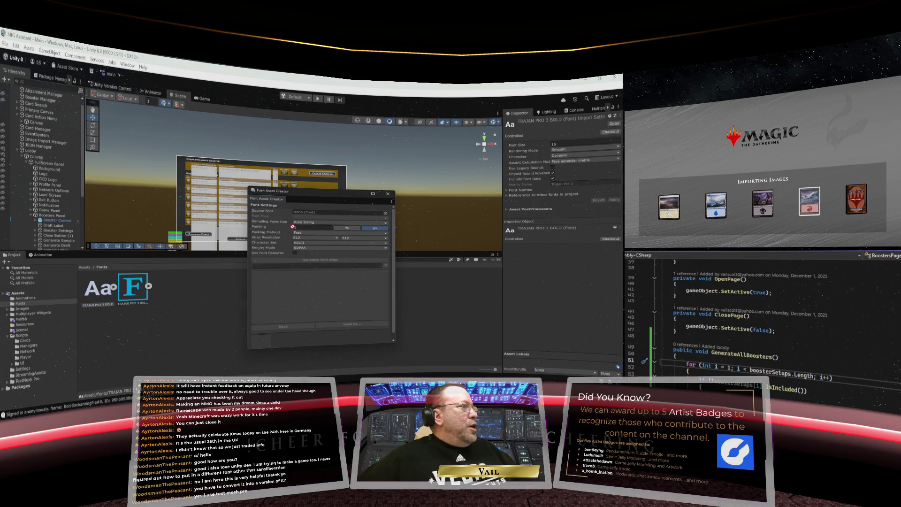
left_click_drag(94, 296, 323, 214)
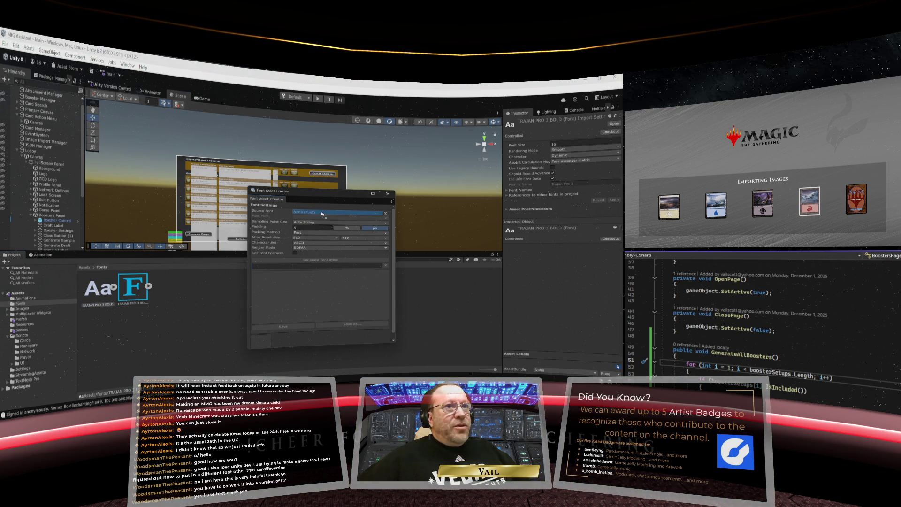
left_click_drag(323, 213, 322, 213)
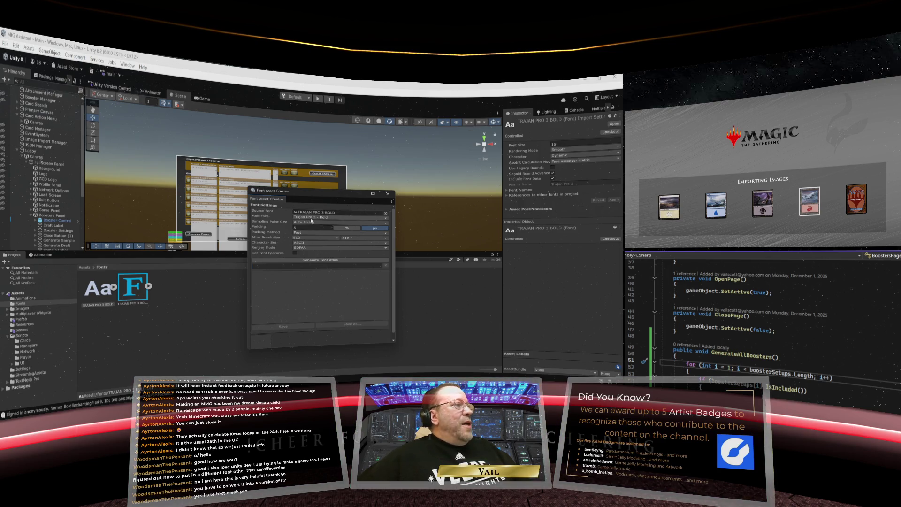
- Generate the font atlas and close the Font Asset Creator
left_click(322, 261)
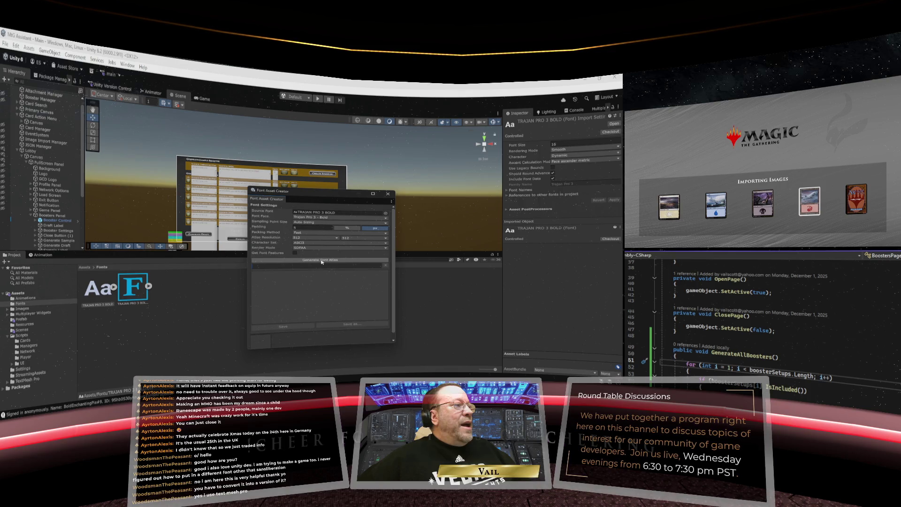
left_click(321, 260)
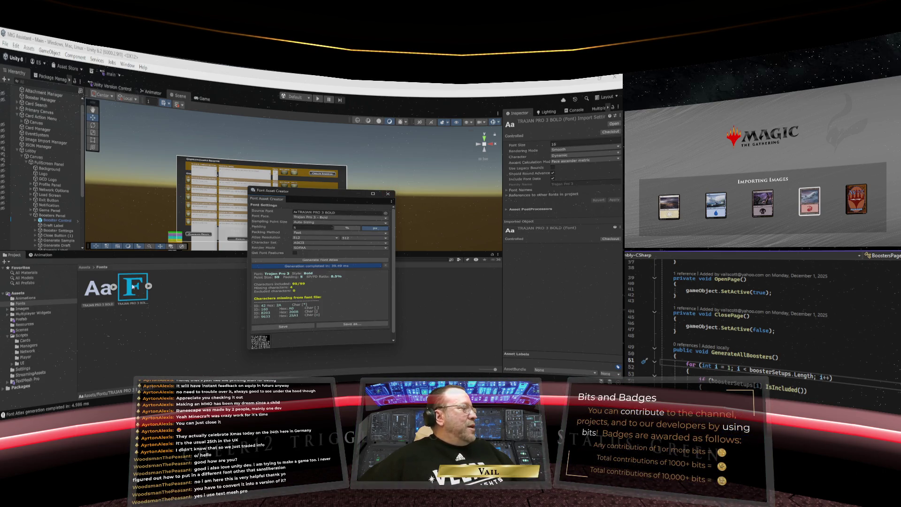
left_click(387, 194)
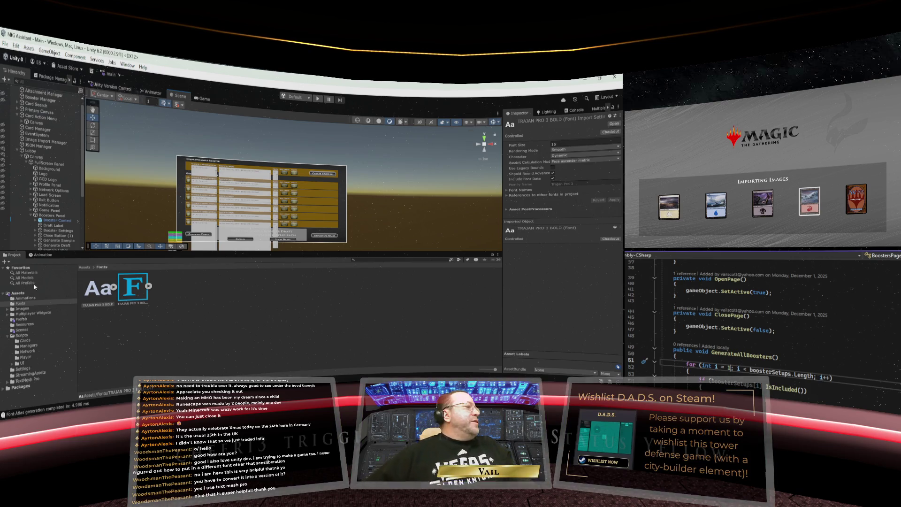
- Drag the Scene/Project splitter down to give the scene view more height
left_click_drag(224, 251, 218, 316)
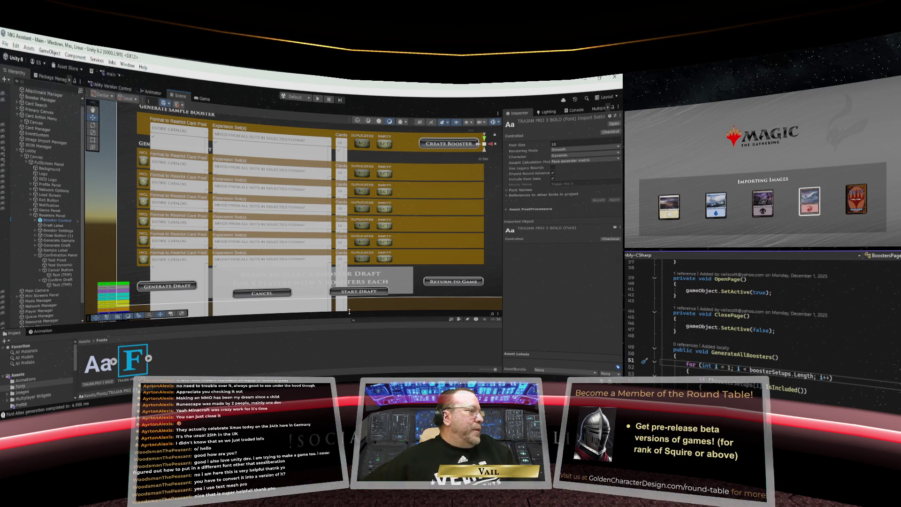
- Resize the Scene view slightly to review the Generate Sample Booster page
left_click_drag(349, 311, 349, 306)
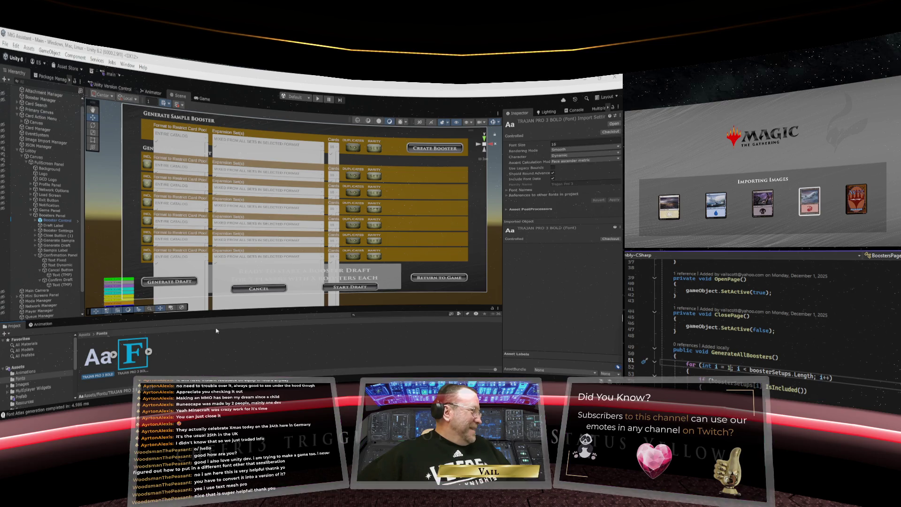
left_click_drag(242, 310, 242, 315)
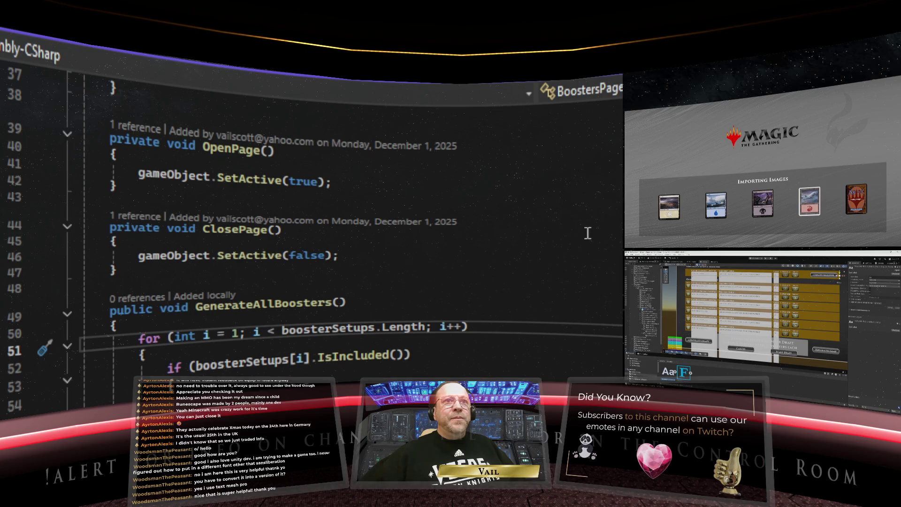
- Add an empty line after the boosterSetups declaration on line 7 of BoostersPage
scroll(578, 242, "up", 12)
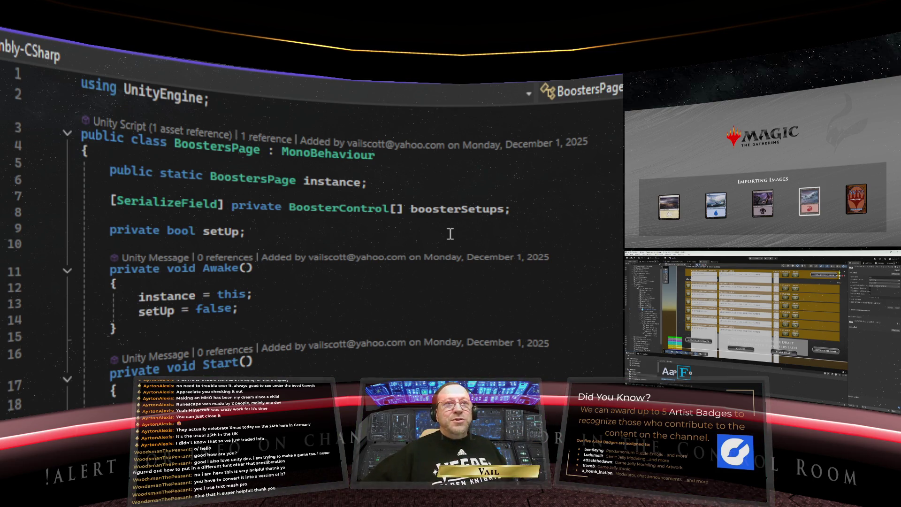
left_click(513, 210)
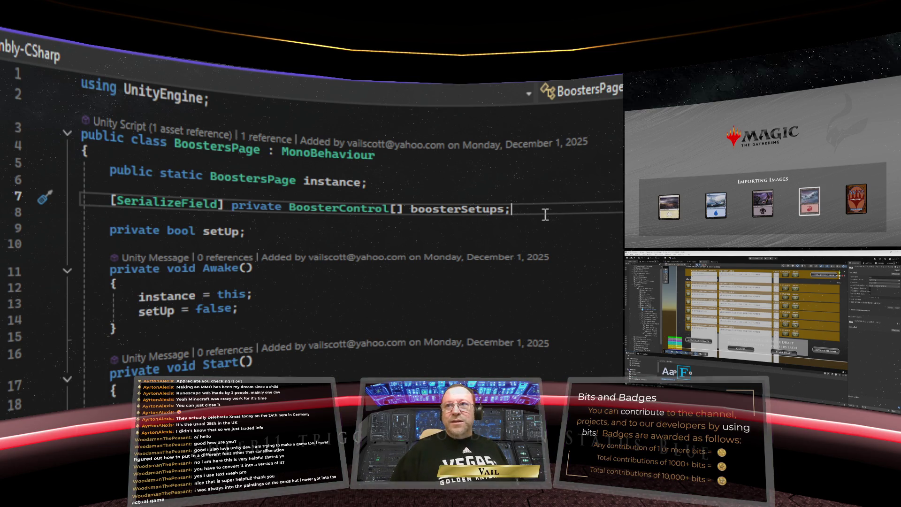
key("Return")
key("Return")
key("BackSpace")
key("BackSpace")
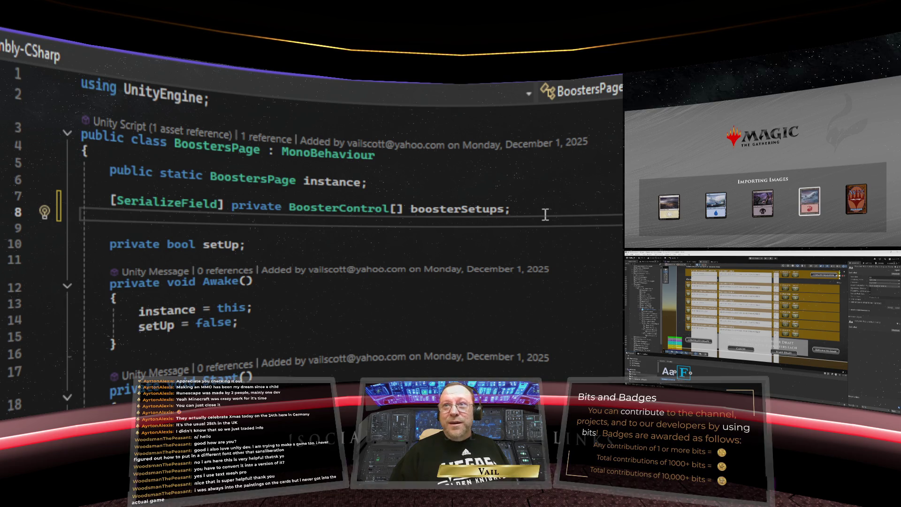
- Declare [SerializeField] private GameObject confirmationPanel; then save and switch to Unity
key("Return")
type("[Seri")
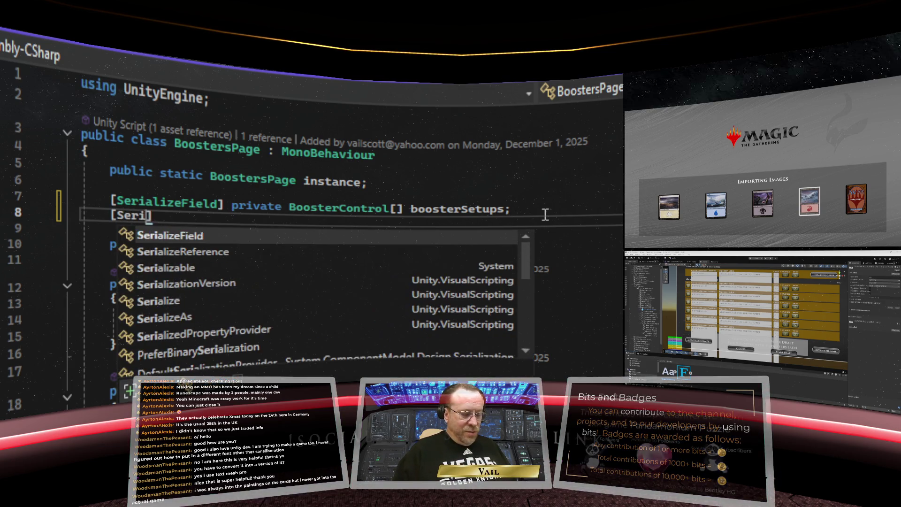
type("alize")
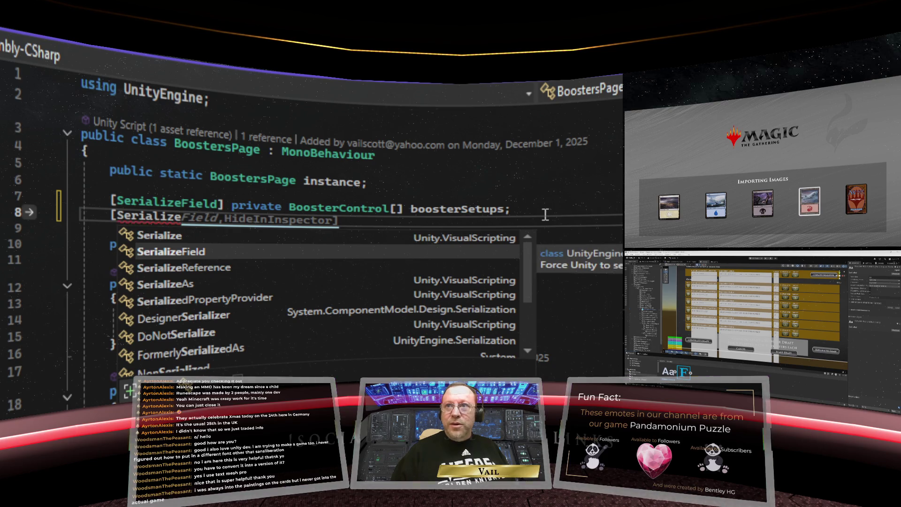
type("Firl")
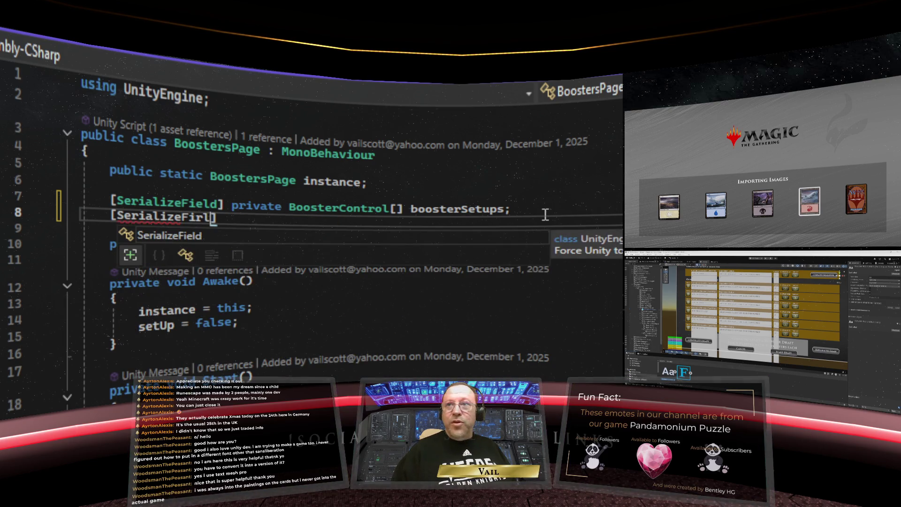
key("BackSpace")
key("BackSpace")
key("BackSpace")
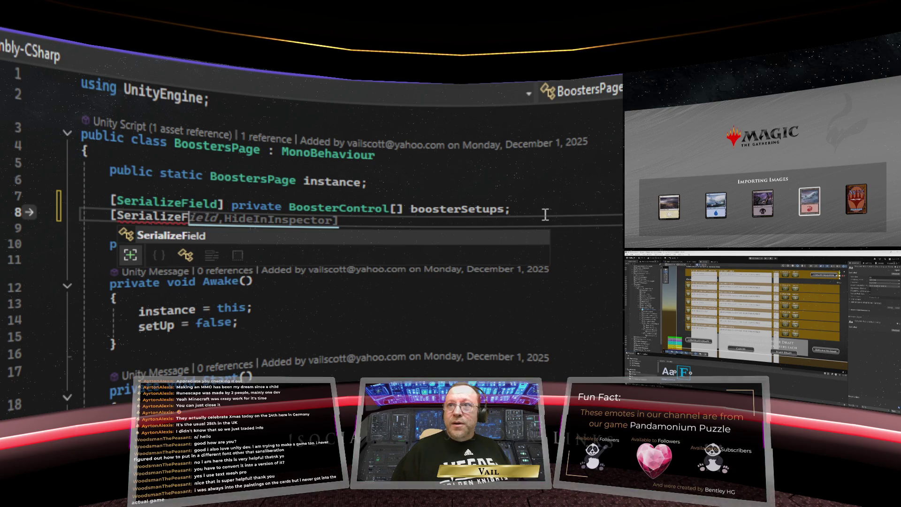
type("ield")
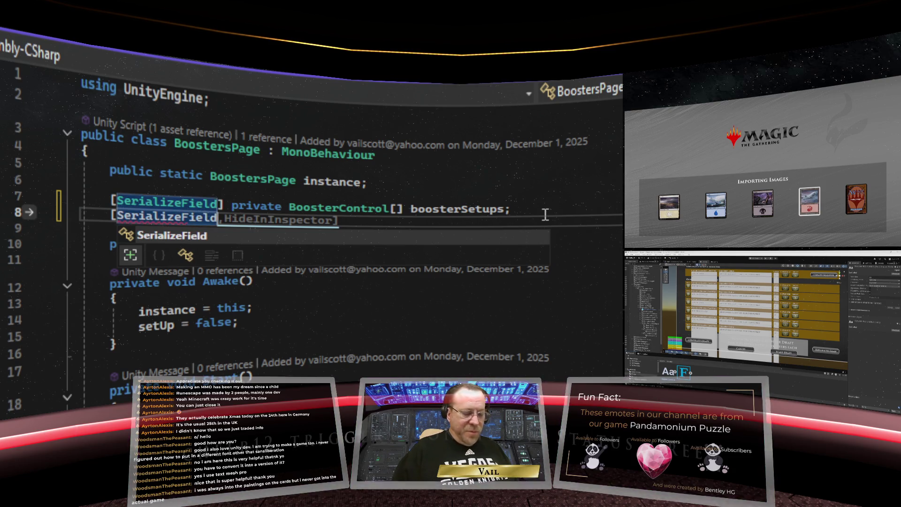
type("]")
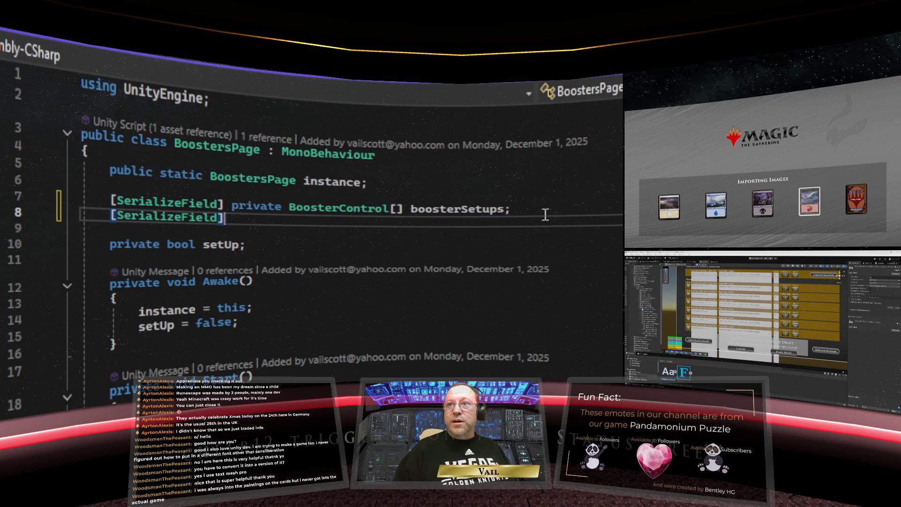
type(" private GameO")
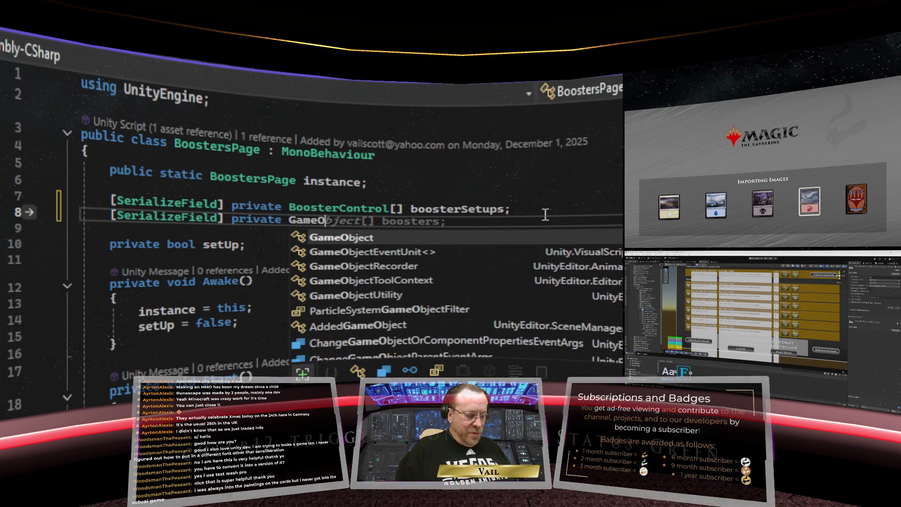
type("bject")
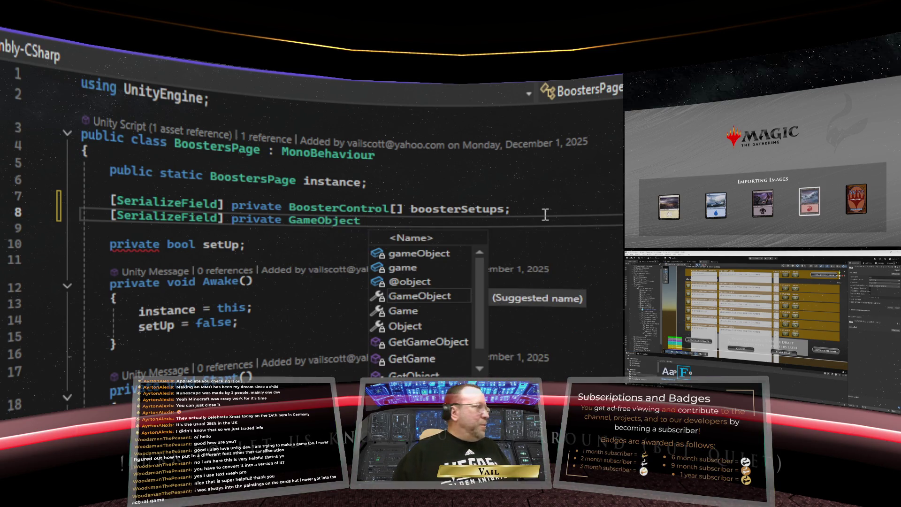
type(" c")
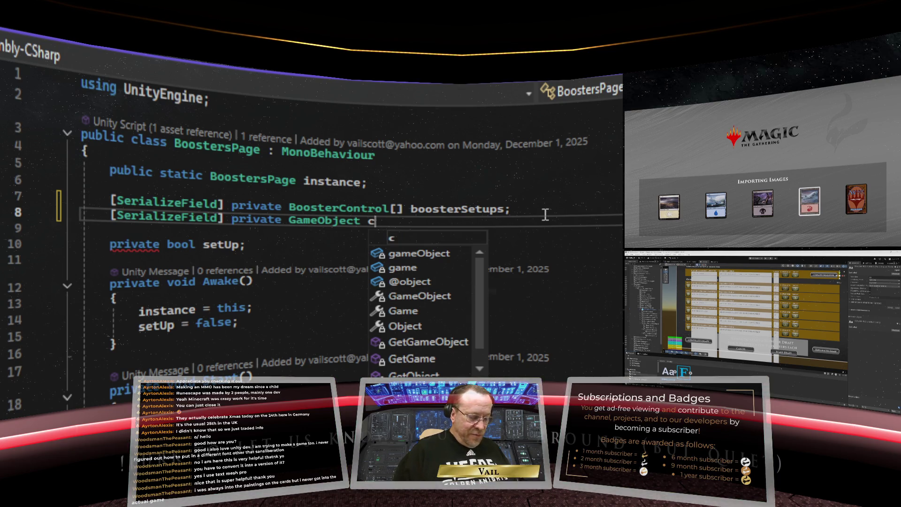
type("onfirmationPanel;")
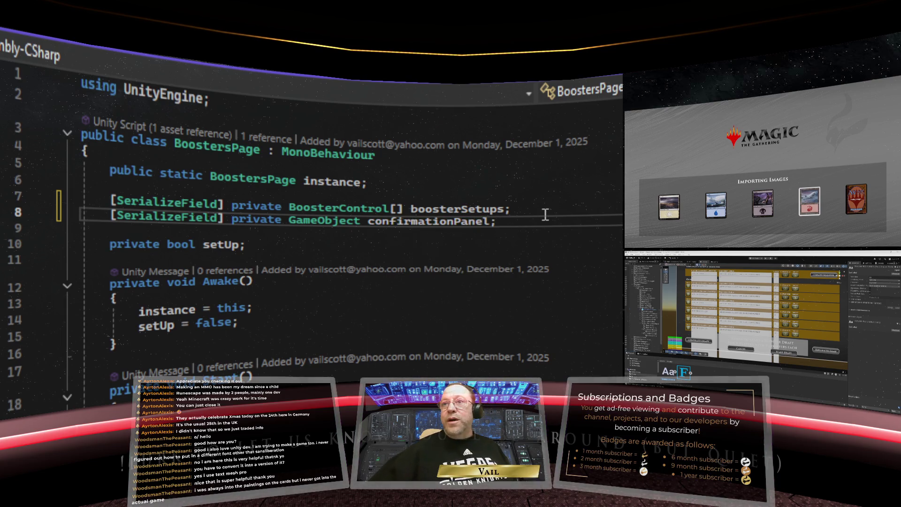
key("ctrl+s")
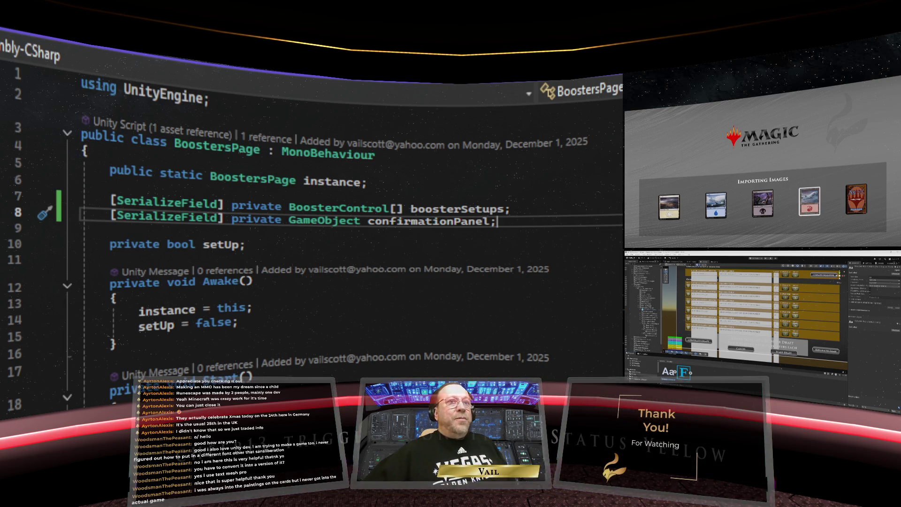
key("alt+Tab")
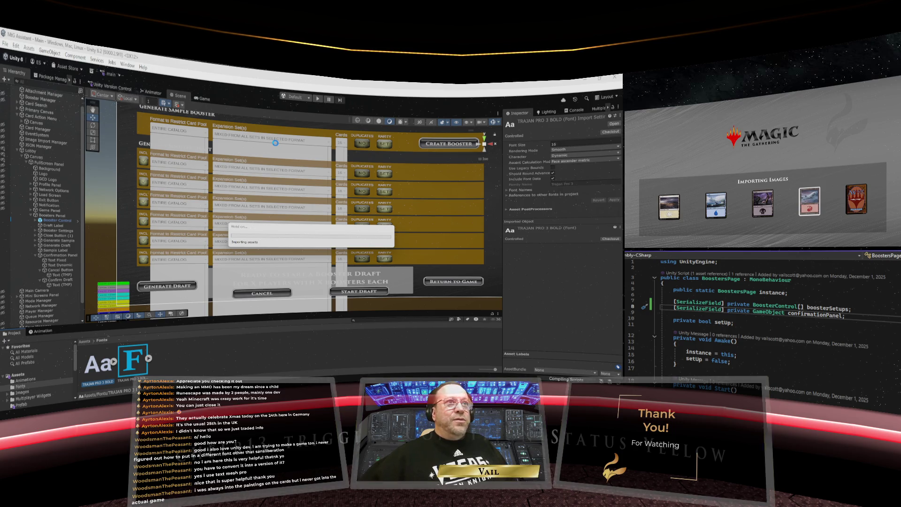
- Maximize the Game view, enter Play mode, and load the card catalog
right_click(180, 96)
left_click(205, 99)
right_click(206, 103)
left_click(282, 110)
left_click(319, 100)
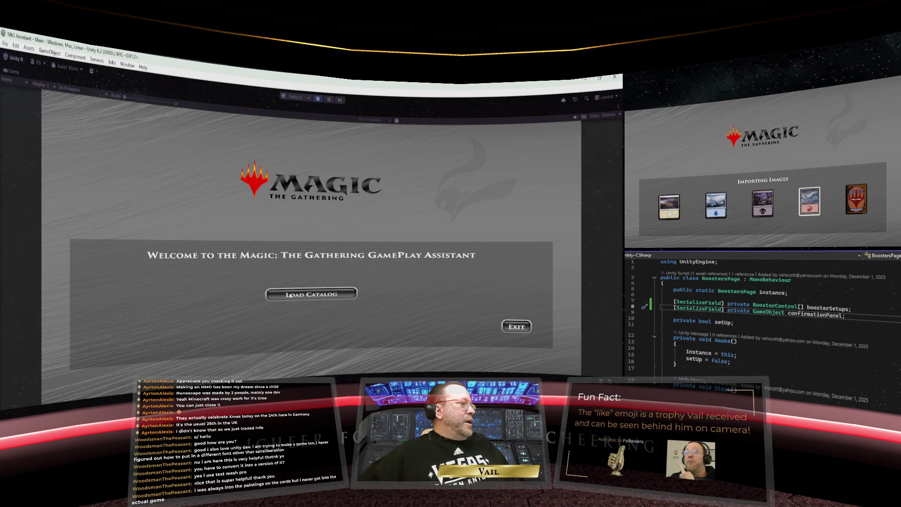
left_click(316, 294)
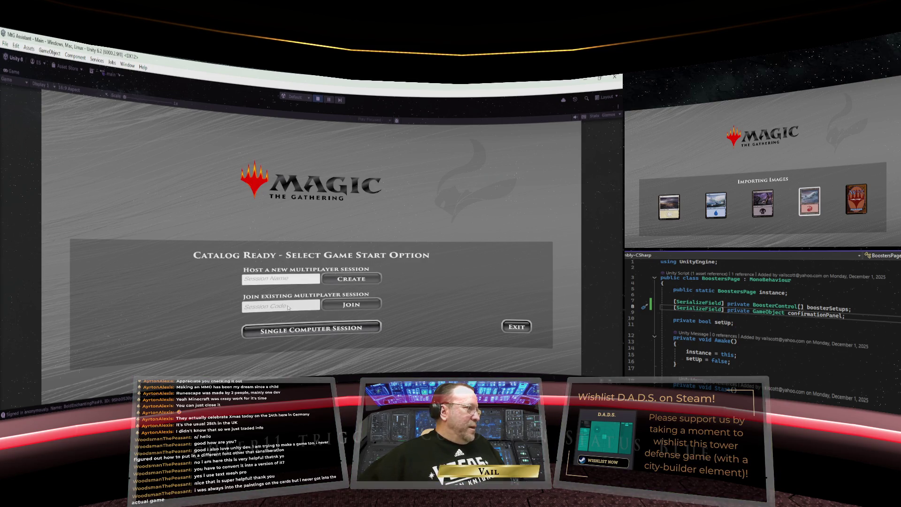
- Start a Single Computer Session, create player 'Woodsman', and join the game
left_click(324, 329)
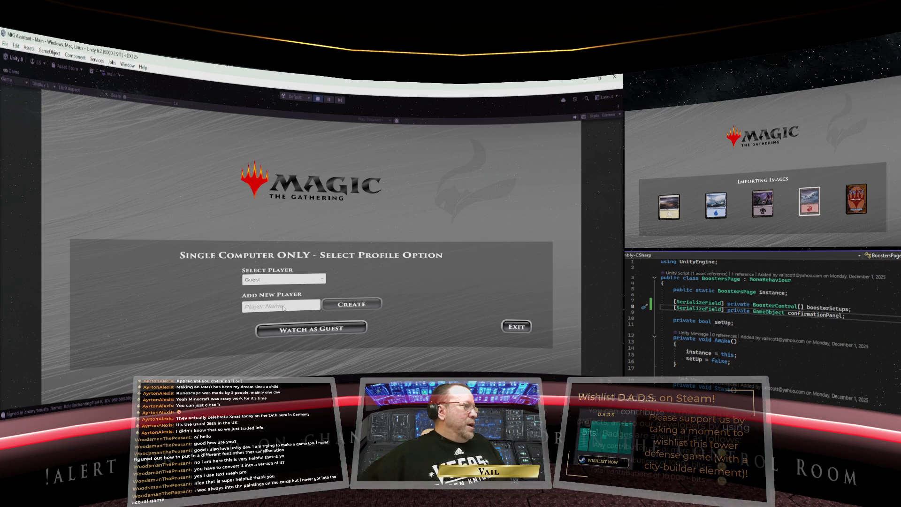
left_click(283, 308)
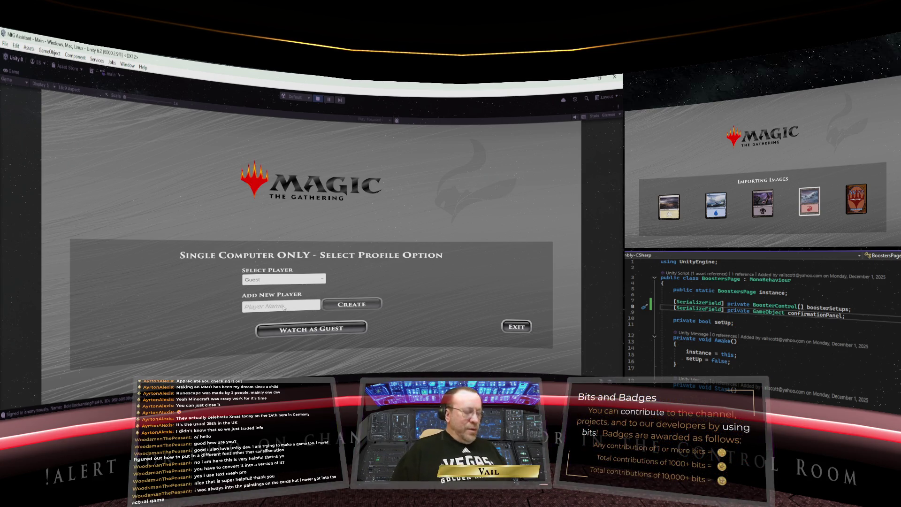
type("Woodsman")
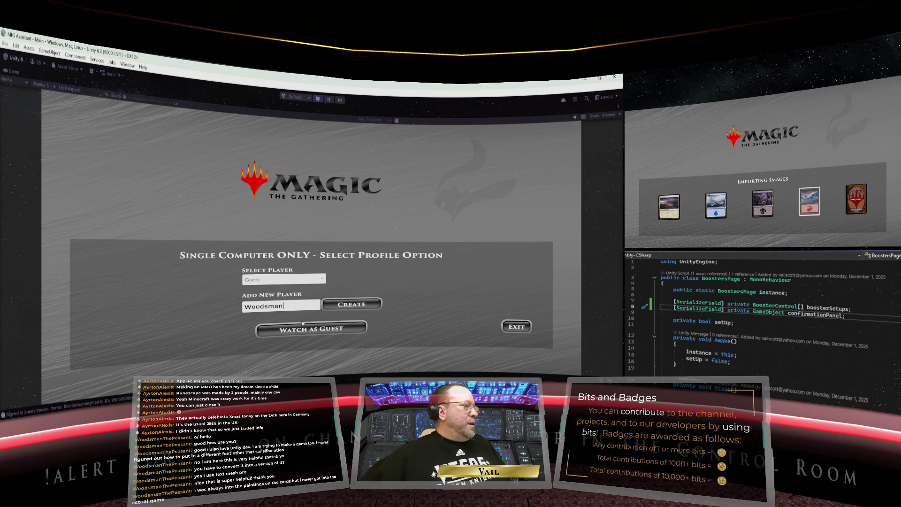
left_click(358, 306)
left_click(323, 327)
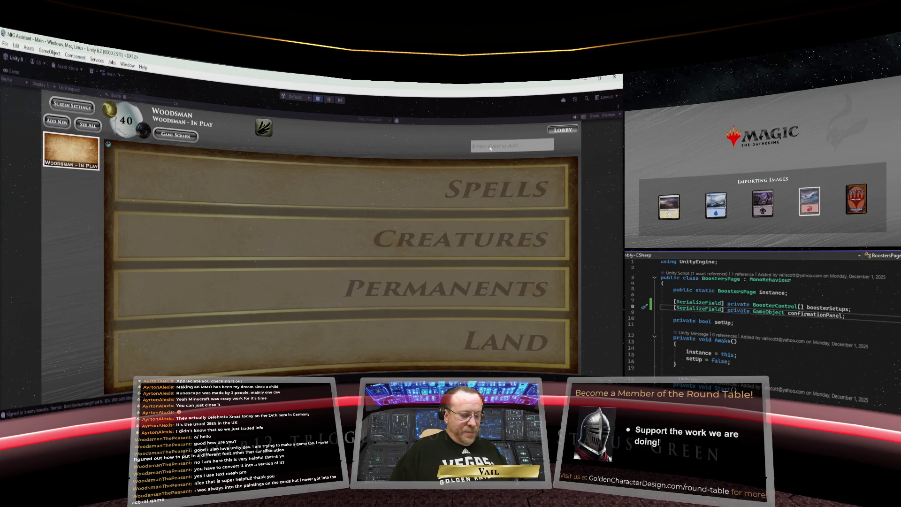
- Replace the Serra search with 'Shivan Dr' and add Shivan Dragon to the board
type("Serra")
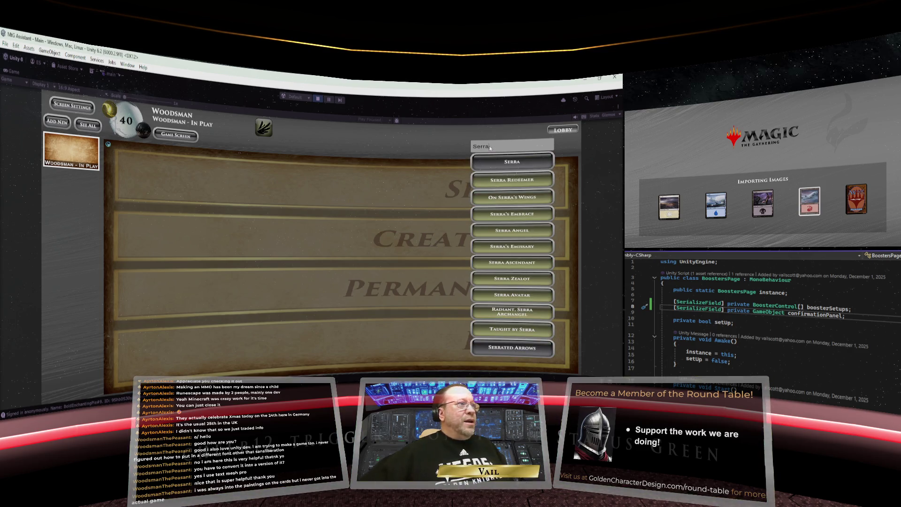
key("ctrl+a")
type("S")
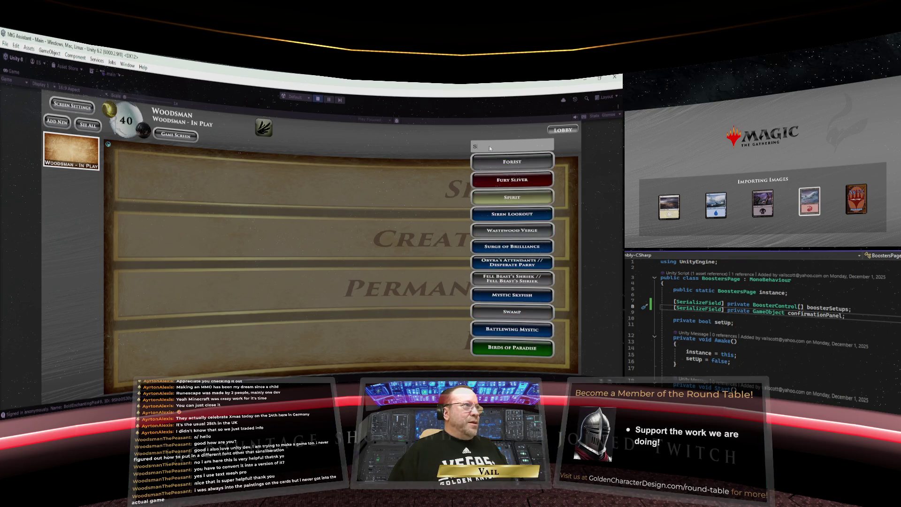
type("hivan Dr")
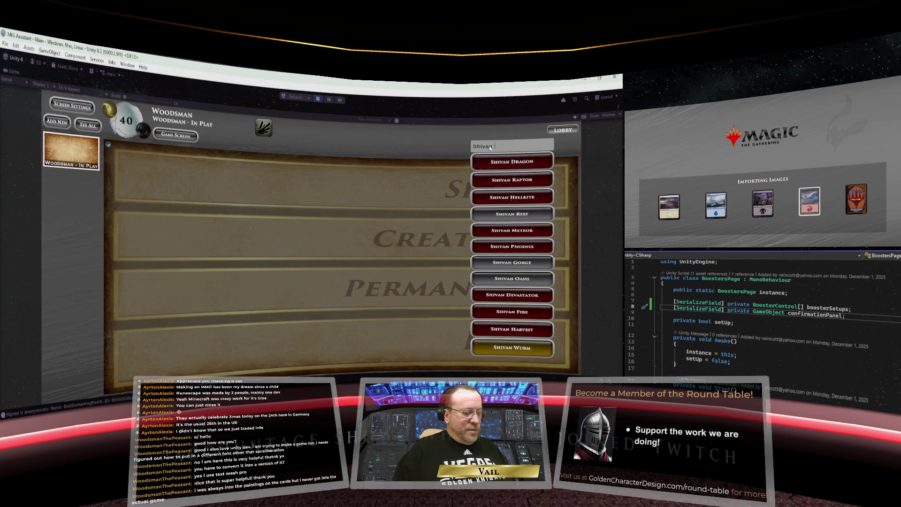
left_click(512, 163)
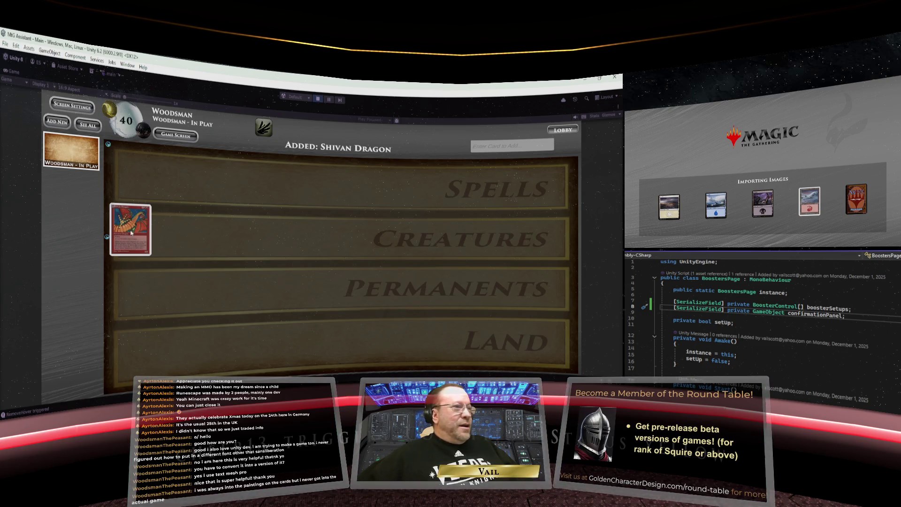
- Browse Shivan Dragon's printings page by page and apply the Alpha printing
left_click(132, 233)
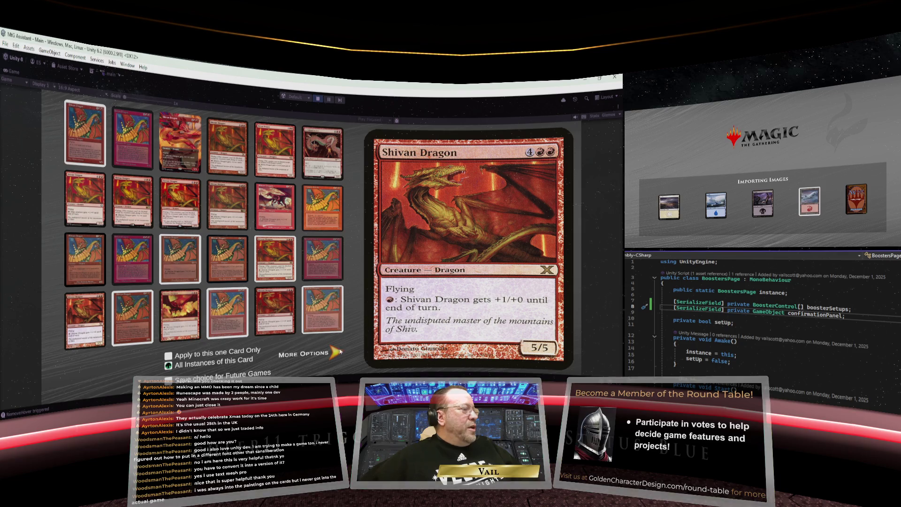
left_click(340, 352)
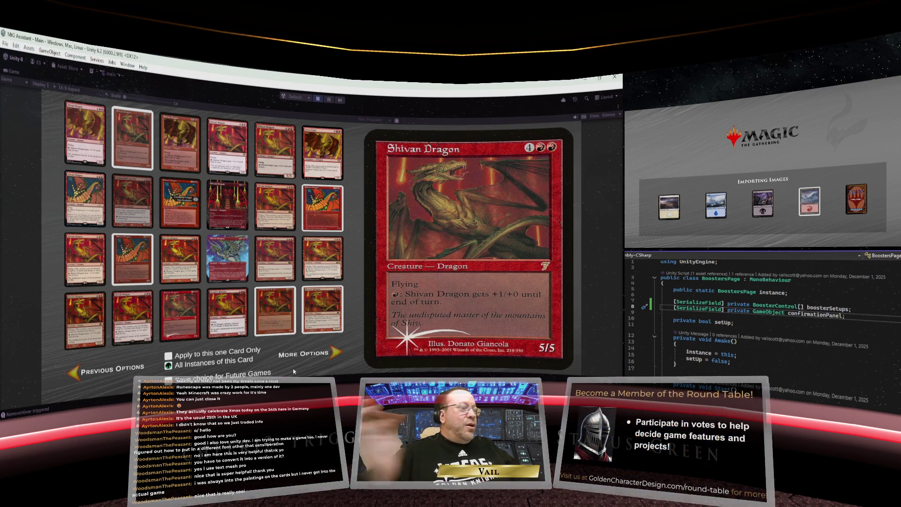
left_click(336, 353)
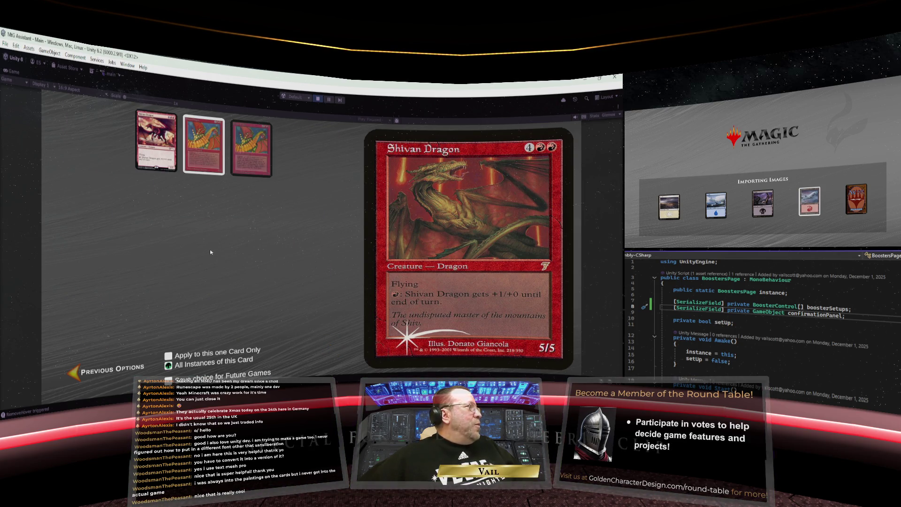
mouse_move(254, 165)
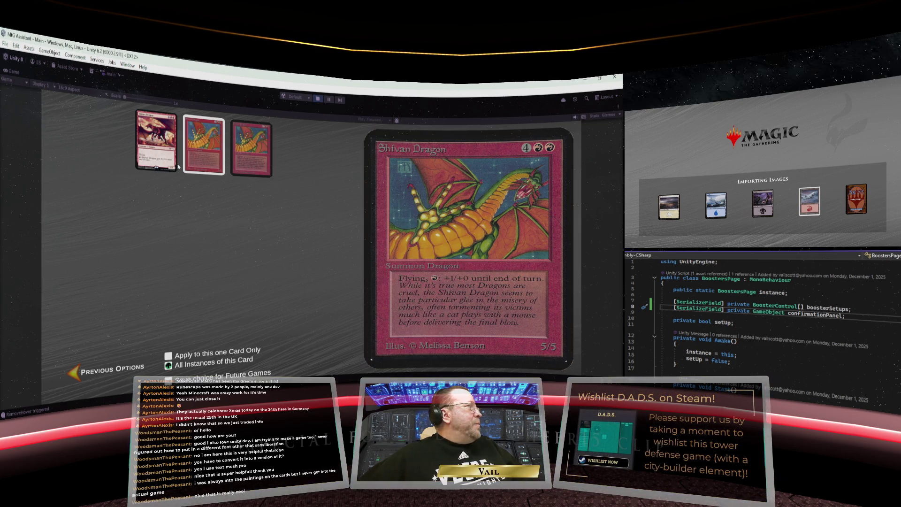
left_click(74, 374)
left_click(74, 374)
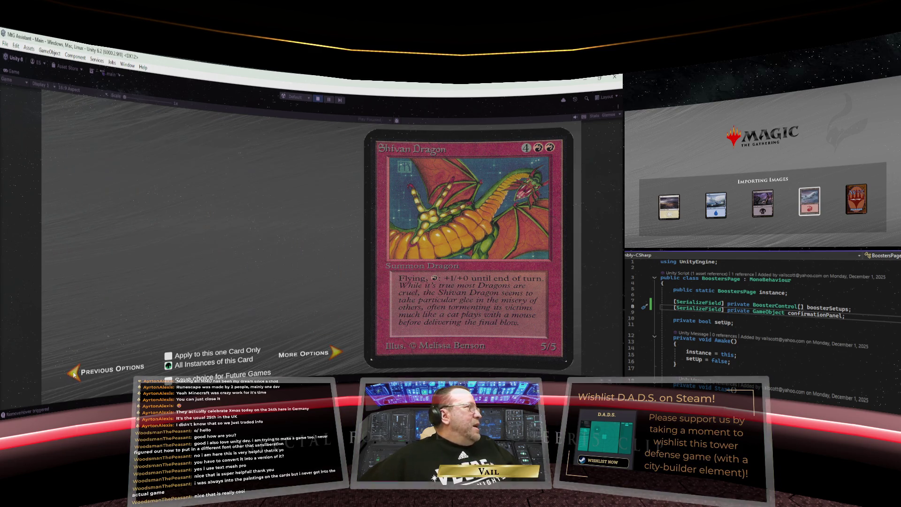
left_click(74, 374)
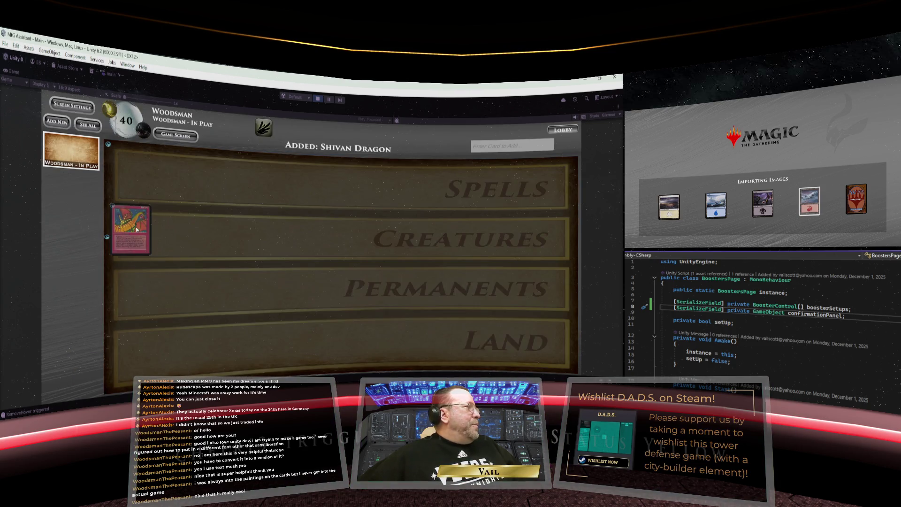
- Switch Shivan Dragon to the red Secret Lair printing and bring up Screen Settings
left_click(137, 232)
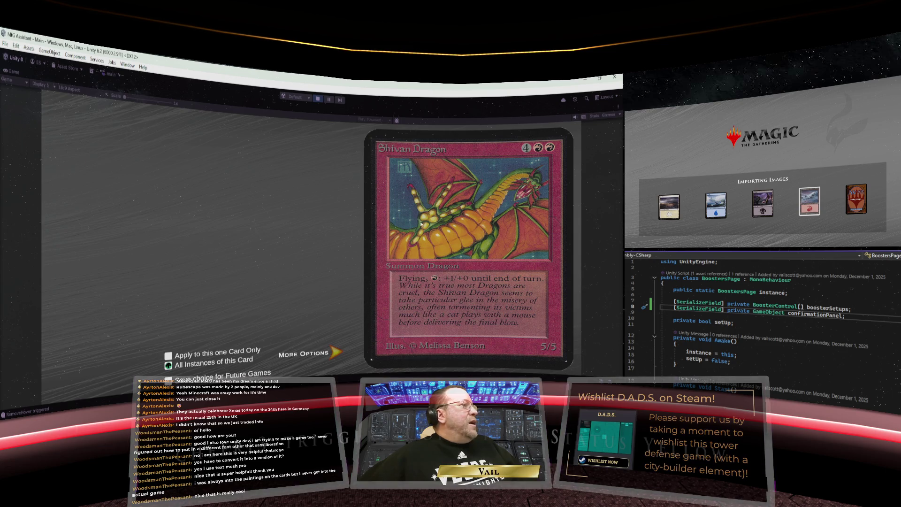
left_click(199, 162)
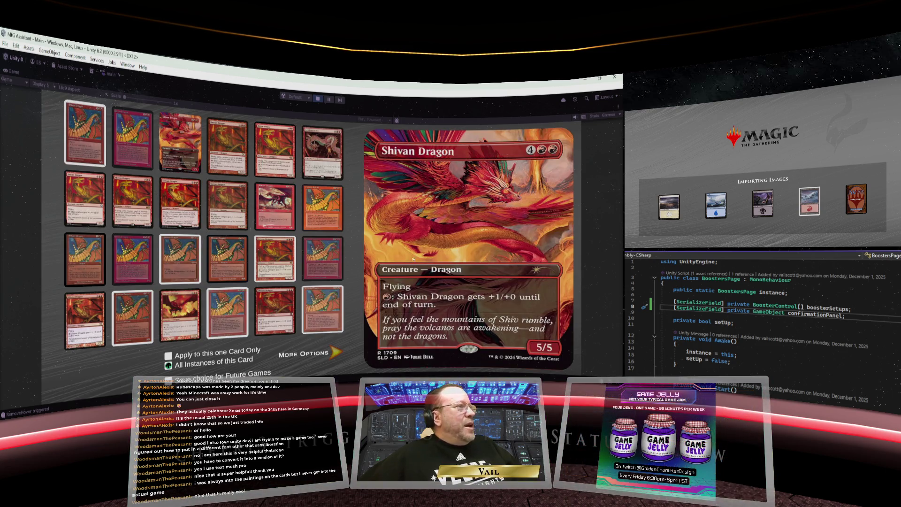
left_click(468, 215)
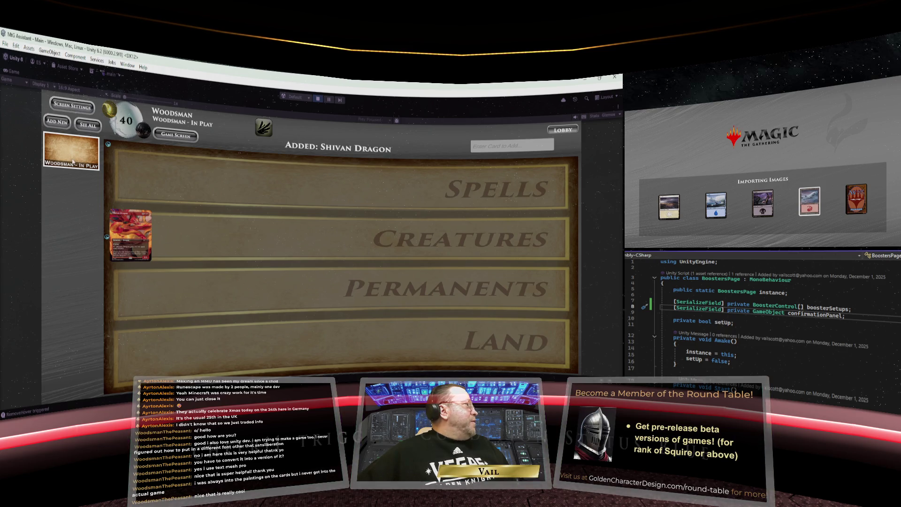
left_click(79, 108)
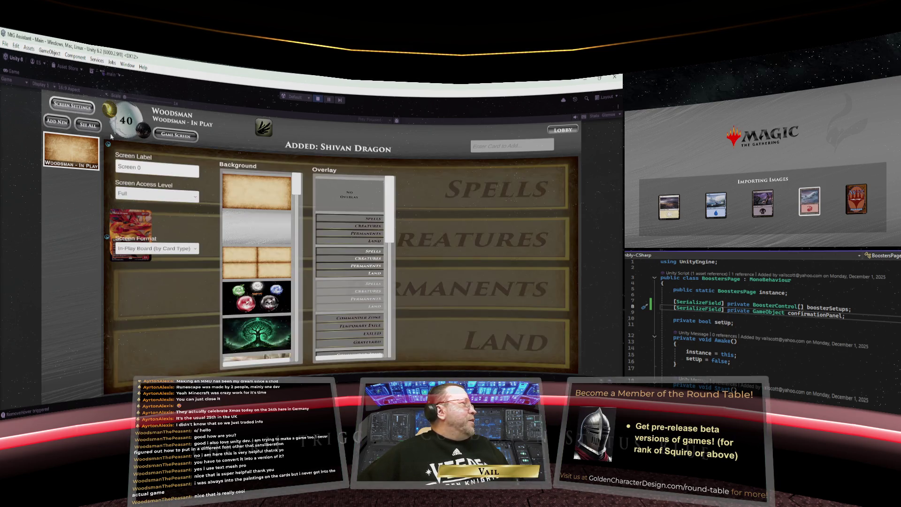
- Set the board background to the teal card artwork
left_click_drag(297, 184, 298, 358)
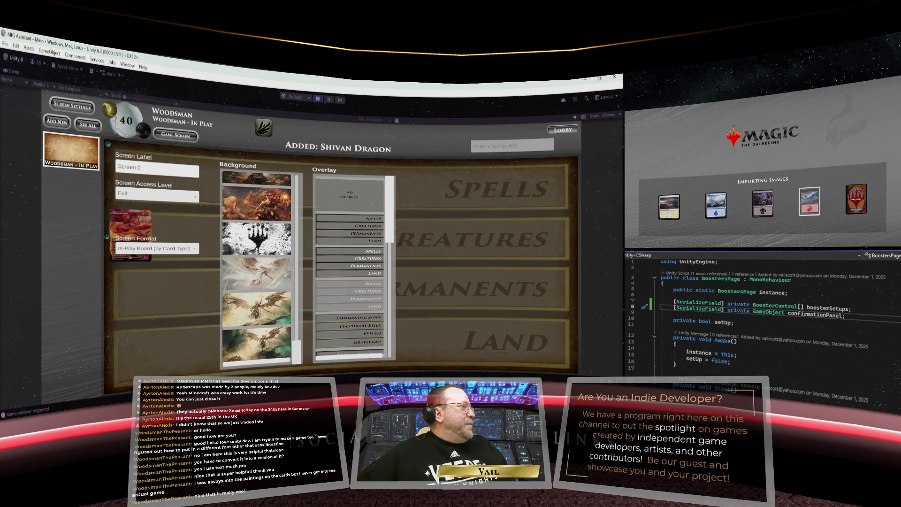
scroll(261, 244, "up", 5)
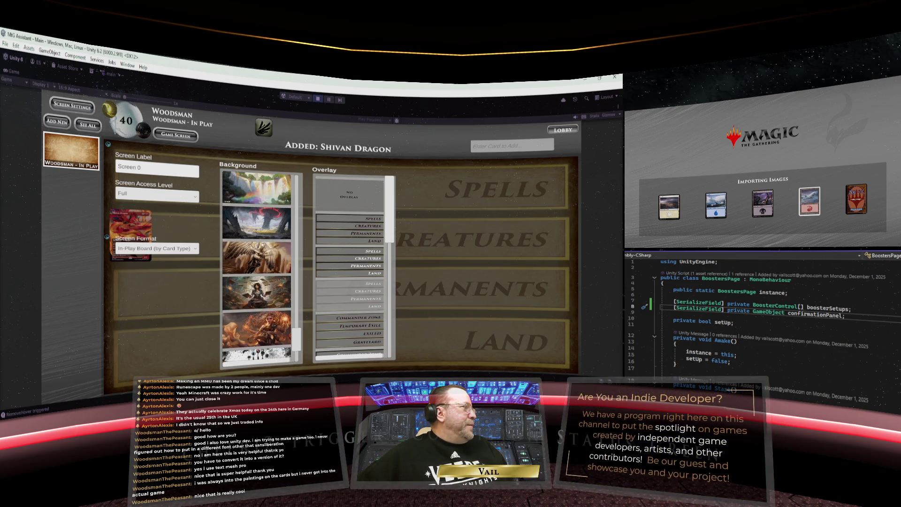
scroll(261, 244, "up", 3)
scroll(261, 244, "up", 5)
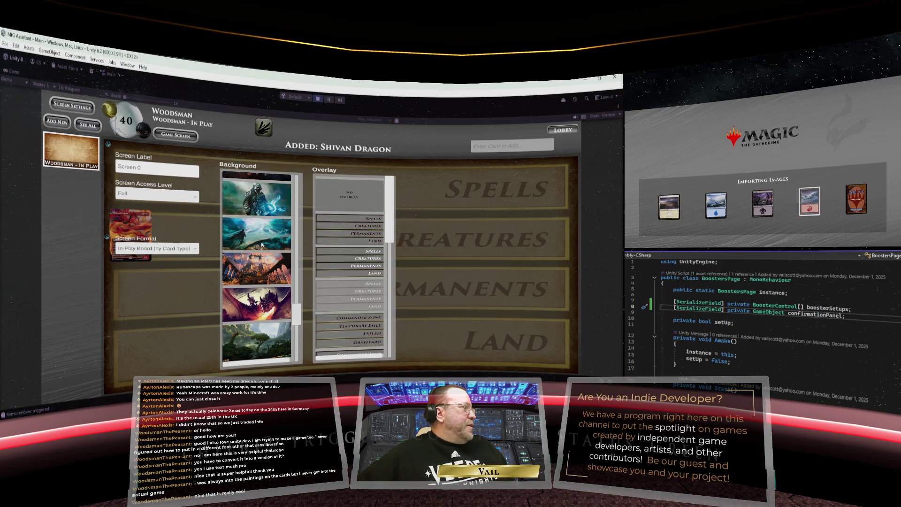
scroll(262, 243, "up", 1)
scroll(262, 244, "up", 2)
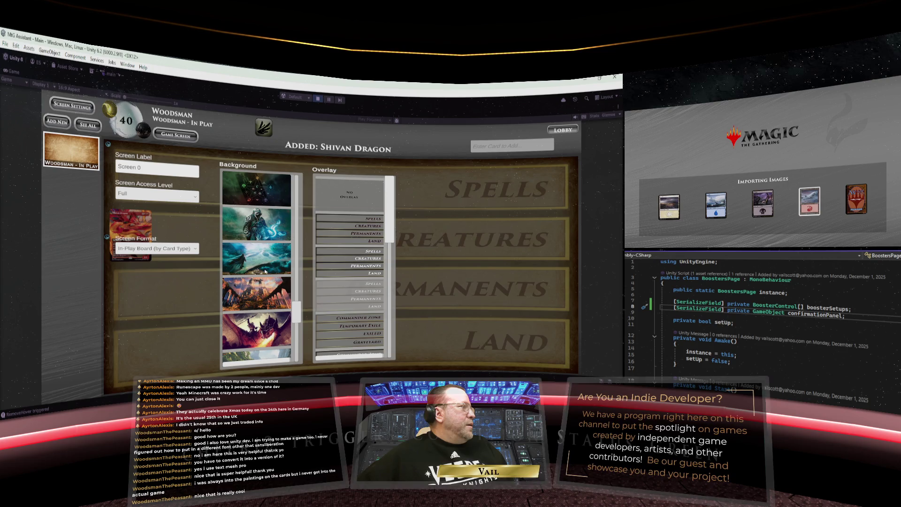
left_click(268, 257)
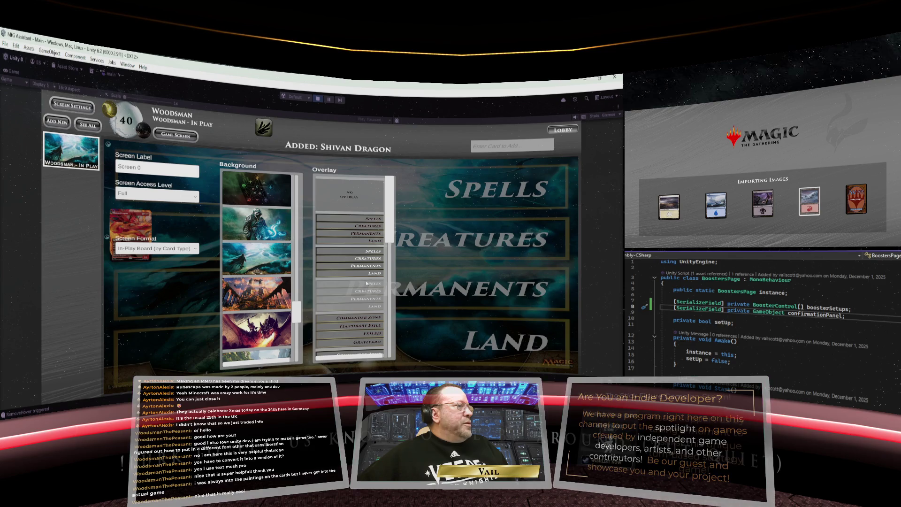
- Toggle the Spells/Creatures/Permanents/Land overlay off and back on, then close settings
left_click(350, 200)
left_click(357, 297)
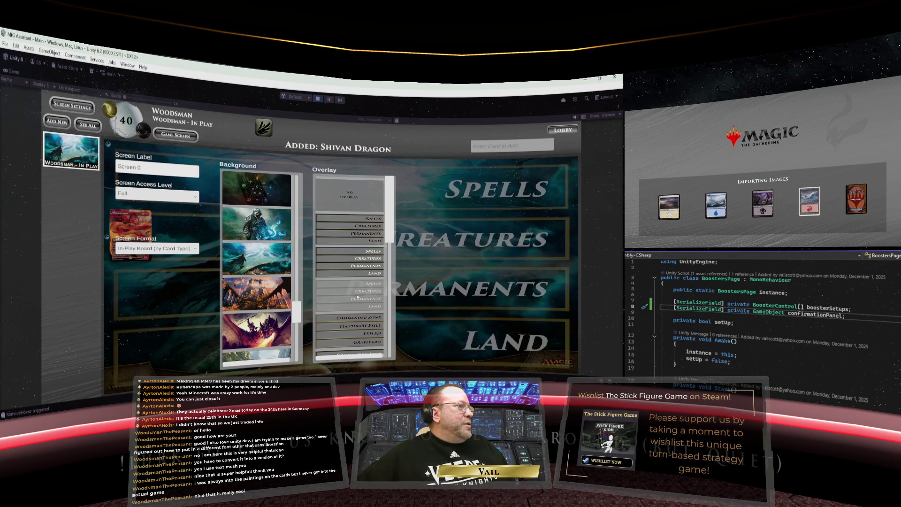
left_click(90, 113)
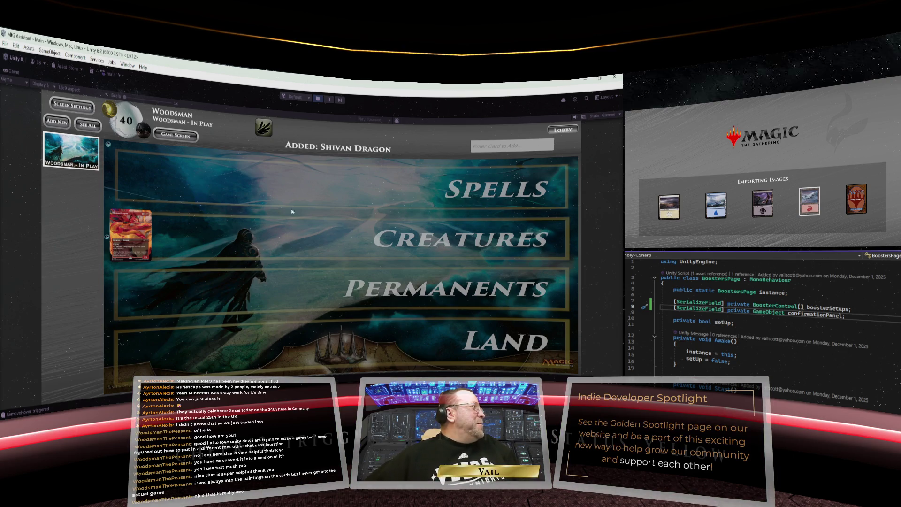
- Go to Booster Packs' generator and leave the first draft row on mixed expansion sets
left_click(188, 137)
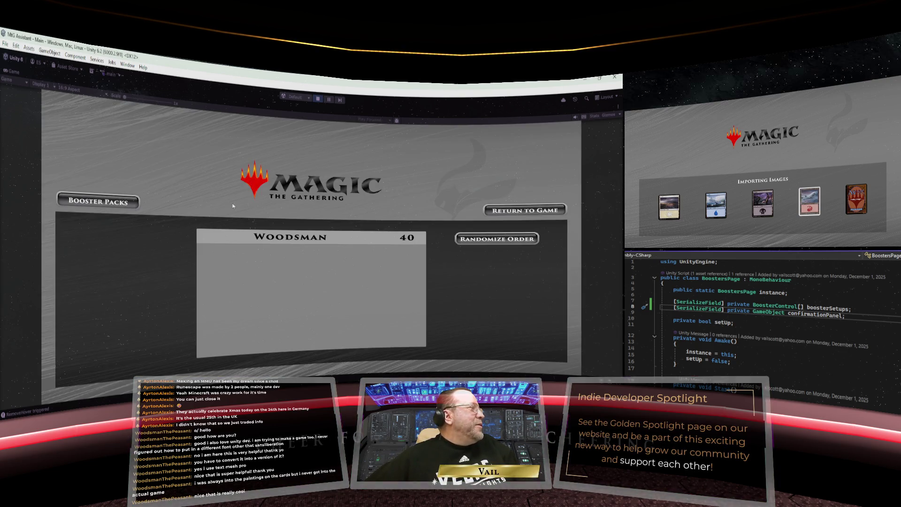
left_click(102, 202)
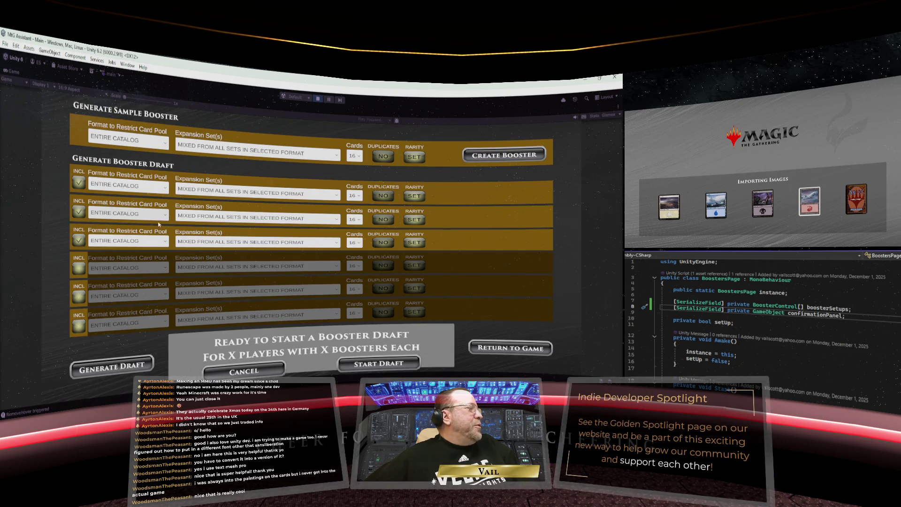
left_click(337, 197)
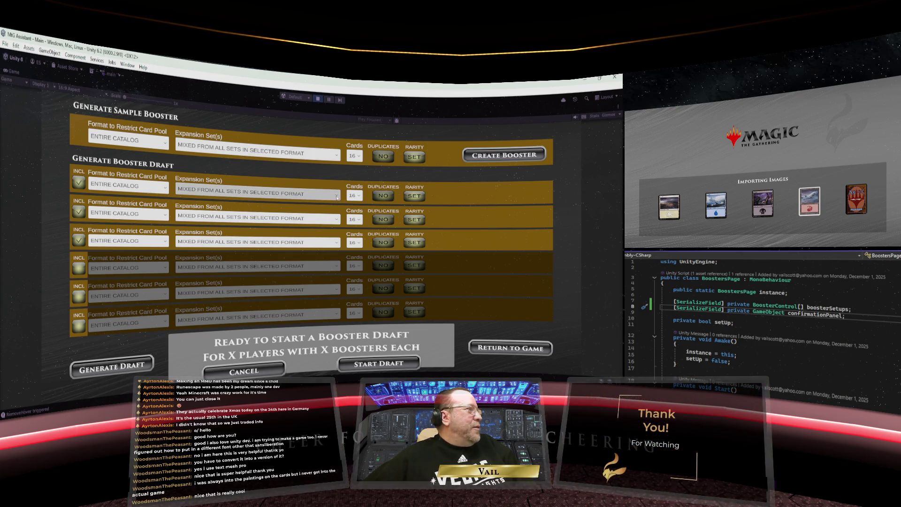
mouse_move(339, 207)
left_mouse_down()
mouse_move(338, 267)
mouse_move(338, 206)
left_mouse_up()
left_click(336, 196)
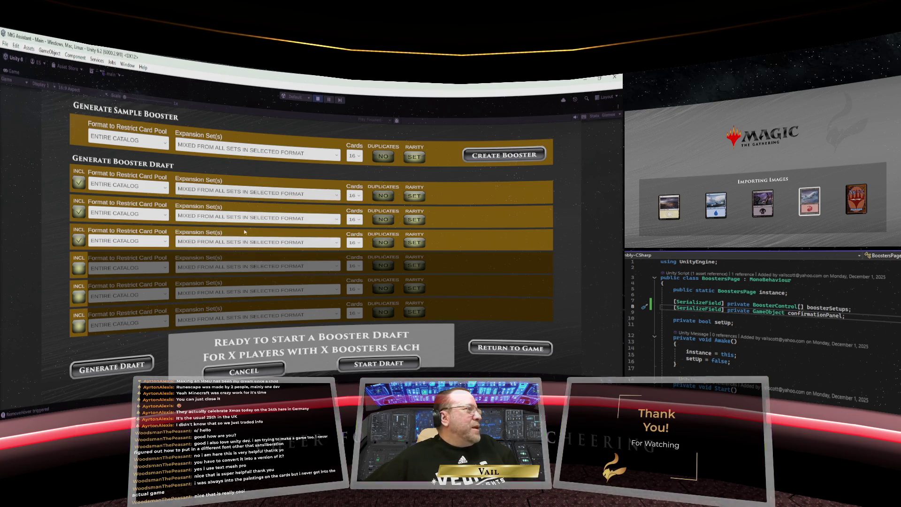
- Keep the ENTIRE CATALOG format, create a sample booster, and return to the game
left_click(167, 190)
left_click_drag(166, 200, 166, 255)
left_click(224, 190)
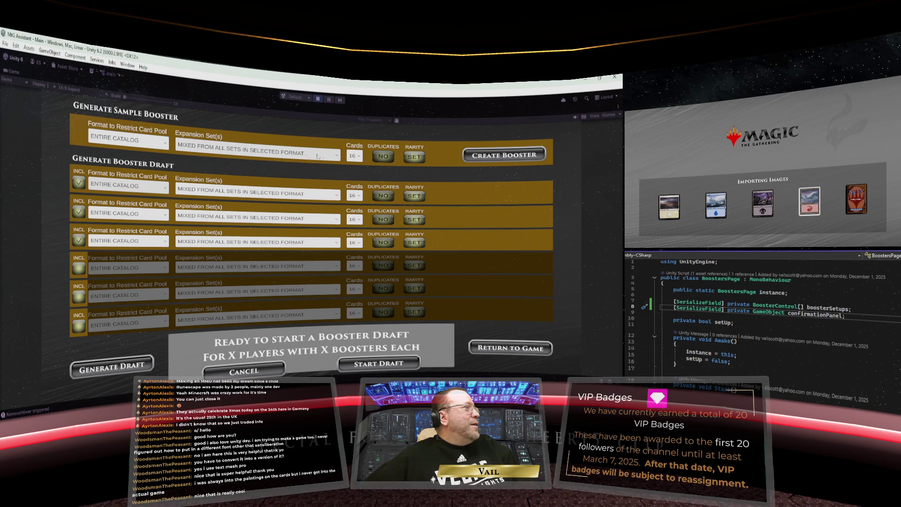
left_click(490, 156)
left_click(526, 209)
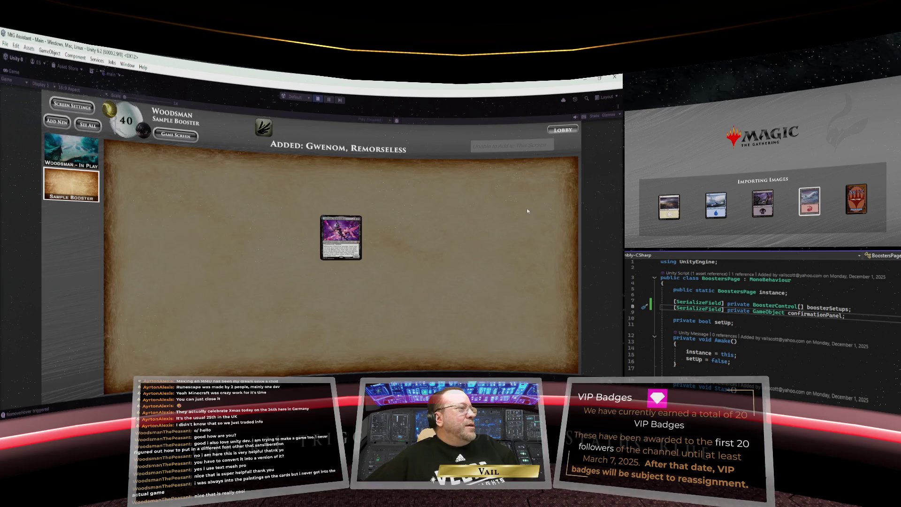
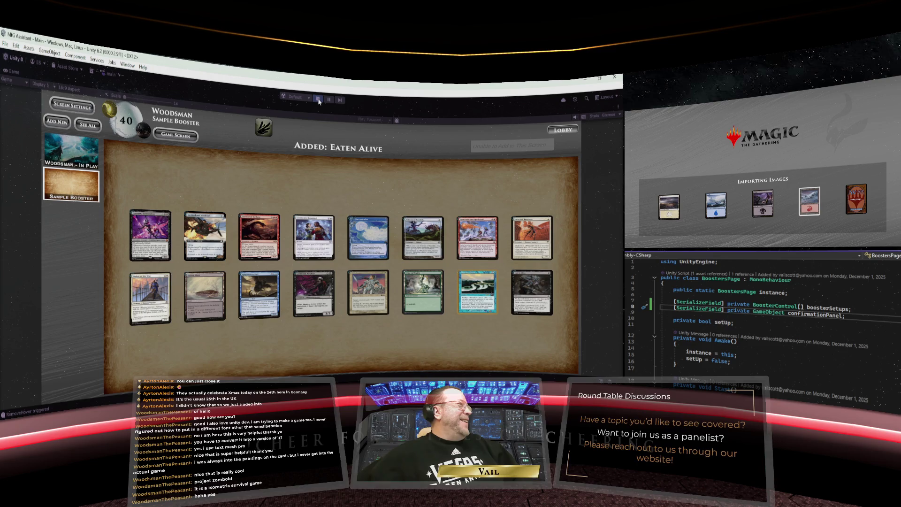
- Stop play mode and un-maximize the Game view to bring back the full editor layout
left_click(318, 101)
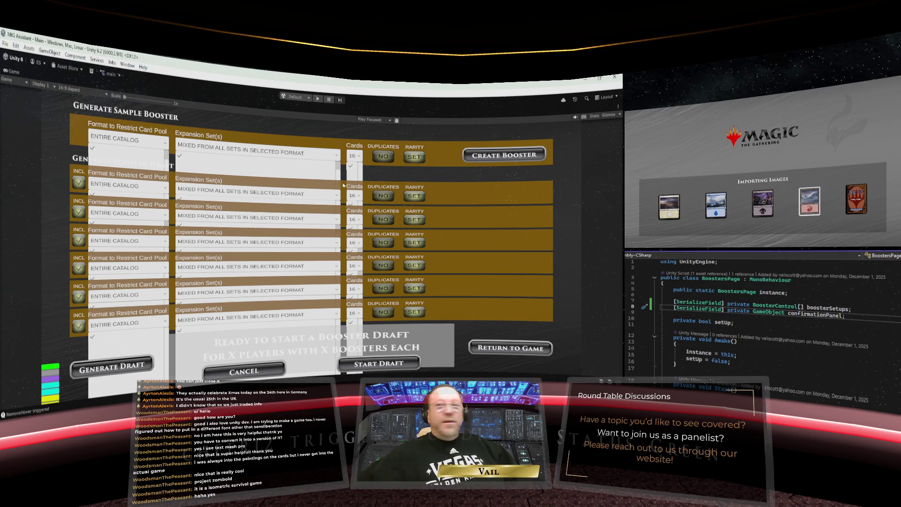
right_click(12, 74)
left_click(29, 82)
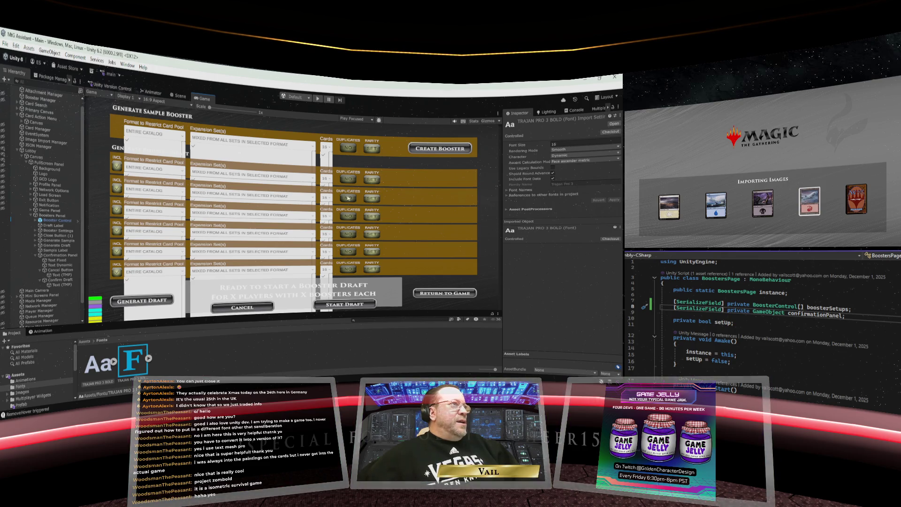
scroll(199, 185, "up", 1)
scroll(199, 186, "down", 1)
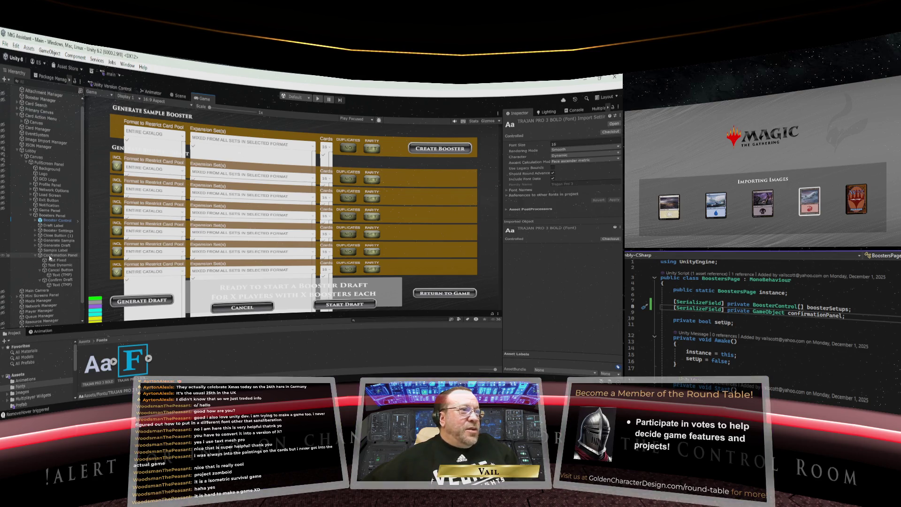
- Select Confirmation Panel in the Hierarchy to show its components in the Inspector
left_click(50, 256)
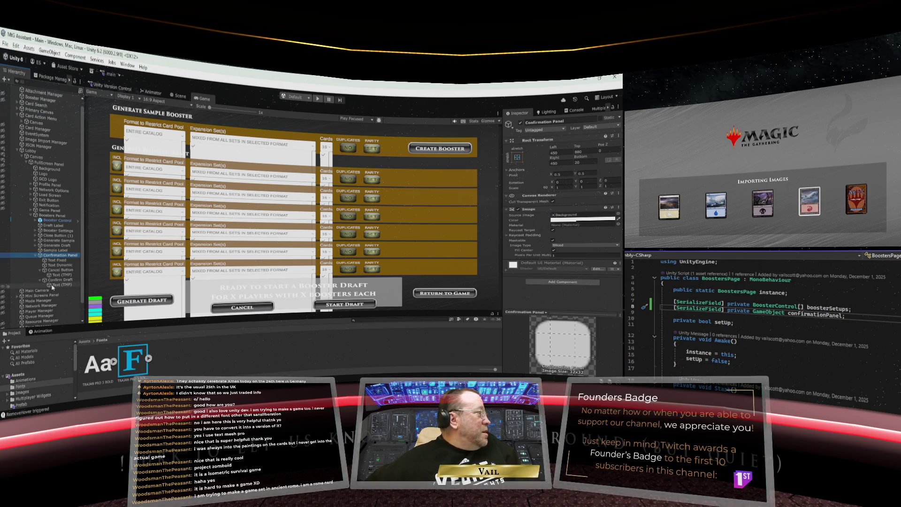
scroll(53, 287, "down", 2)
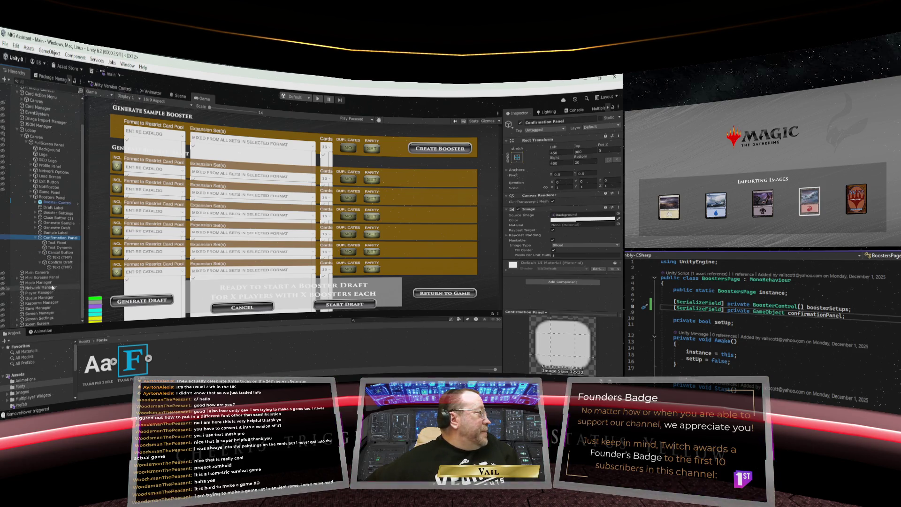
scroll(52, 287, "up", 2)
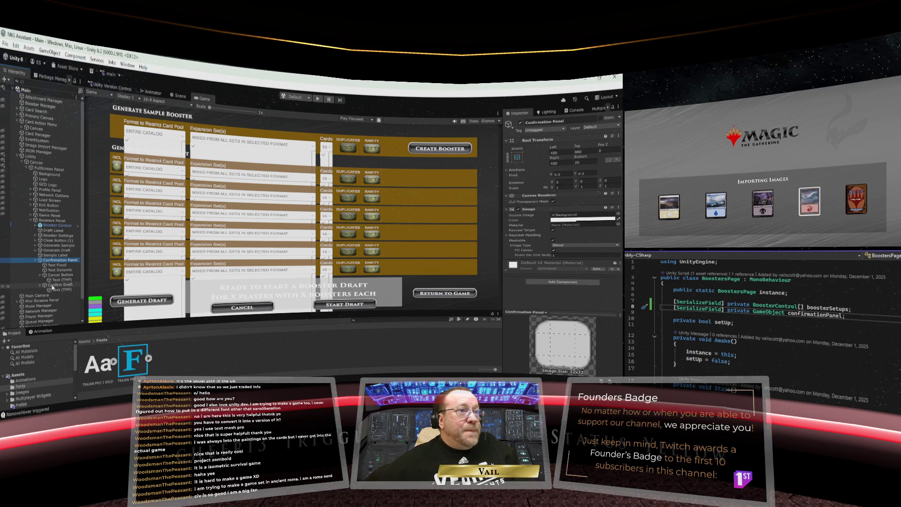
scroll(53, 287, "down", 2)
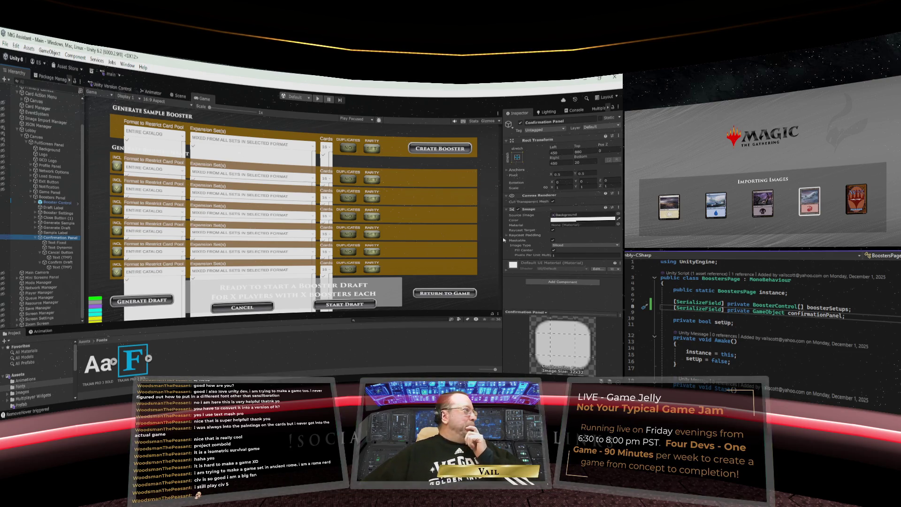
- Drag Confirmation Panel into the Boosters Panel script's Confirmation Panel field
left_click(28, 198)
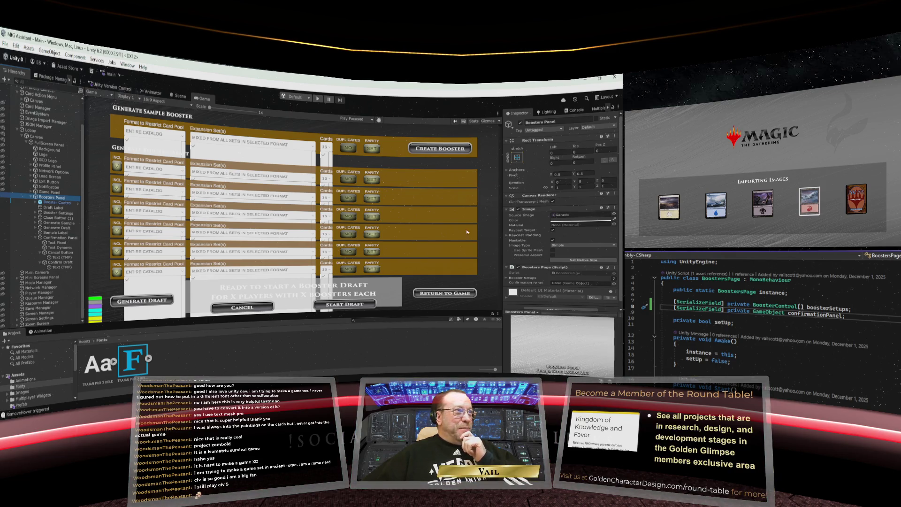
scroll(543, 228, "down", 1)
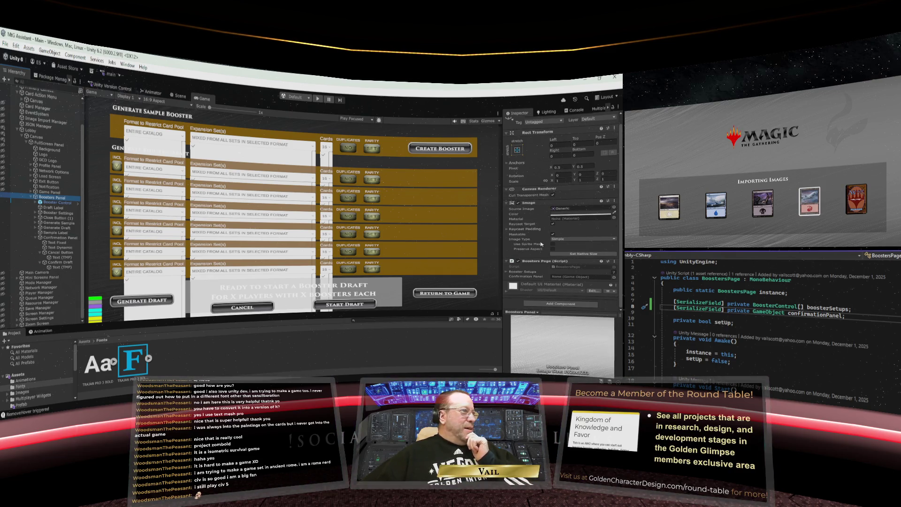
left_click_drag(57, 238, 579, 276)
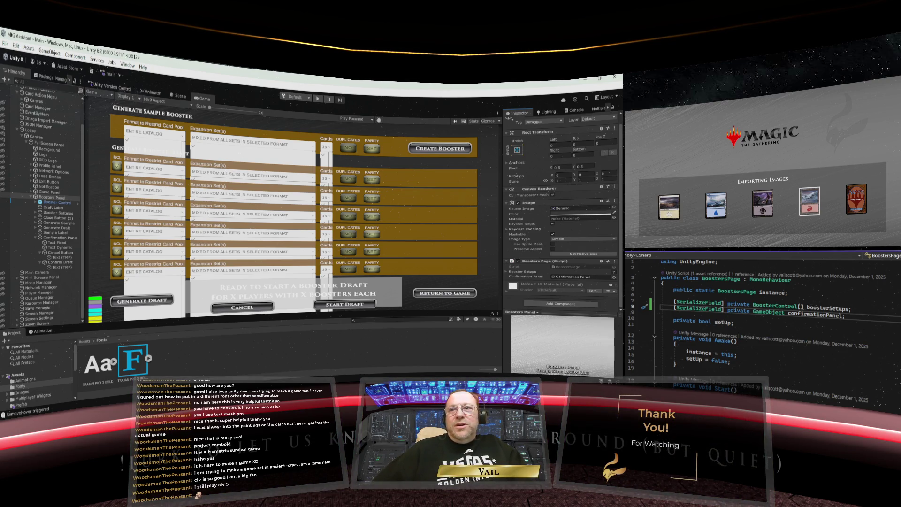
- In the BoostersPage script, begin a new 'confirmationPanel' line at the top of ClosePage()
scroll(764, 330, "down", 6)
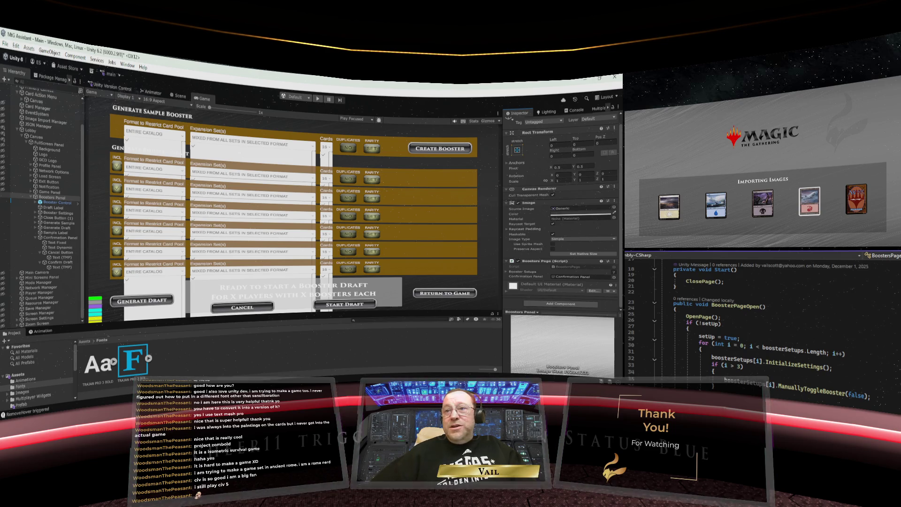
scroll(765, 330, "up", 2)
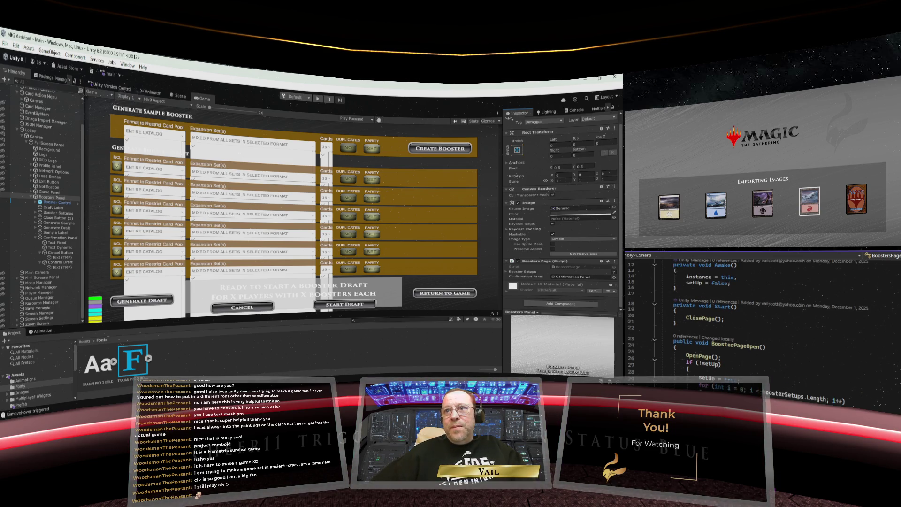
scroll(772, 346, "up", 4)
scroll(771, 346, "down", 8)
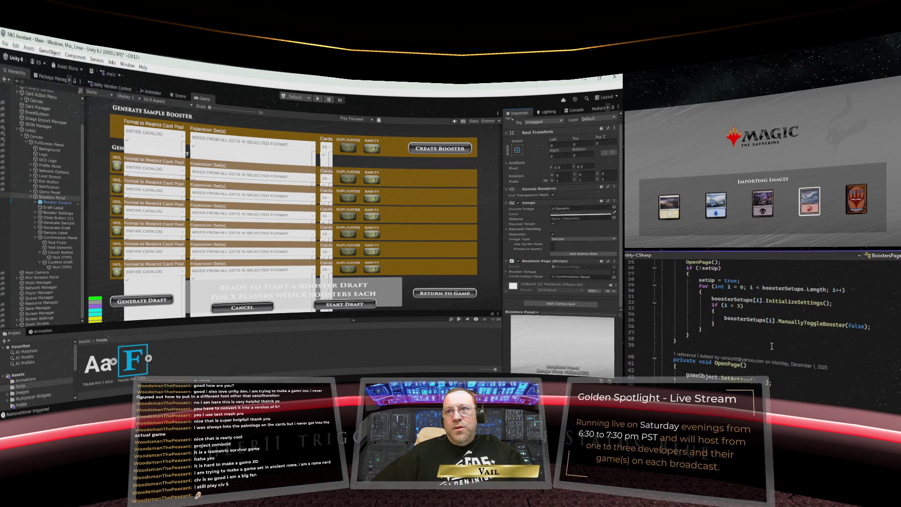
scroll(772, 346, "up", 4)
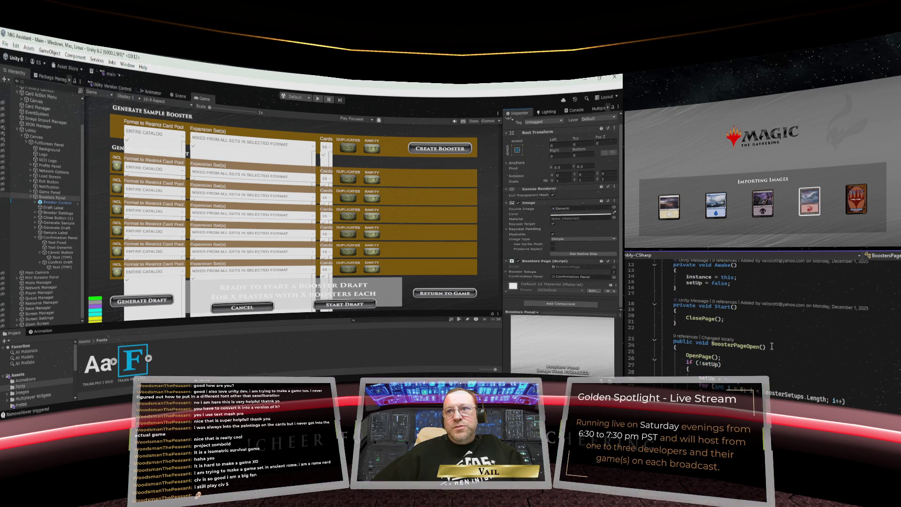
scroll(772, 345, "down", 6)
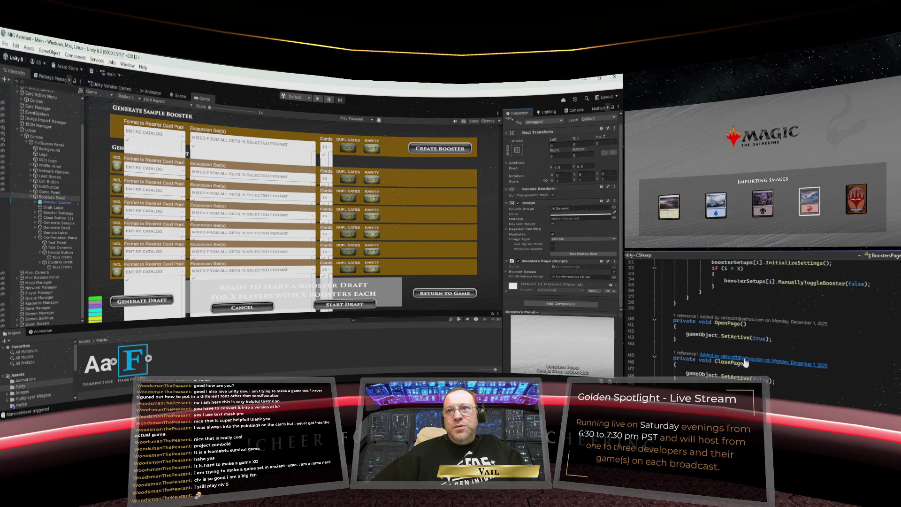
left_click(712, 368)
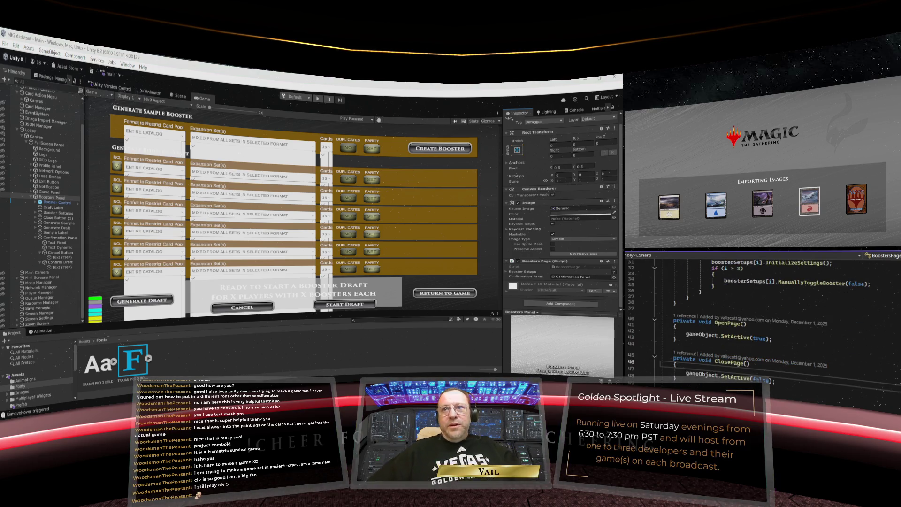
key("Return")
type("confirmationPanel")
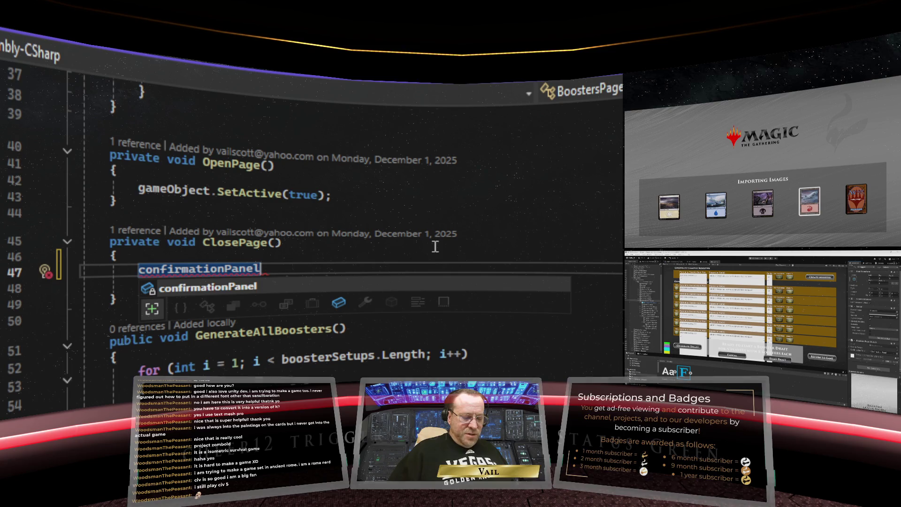
- Complete the ClosePage line as confirmationPanel.SetActive(false);
type(".SetActive(f")
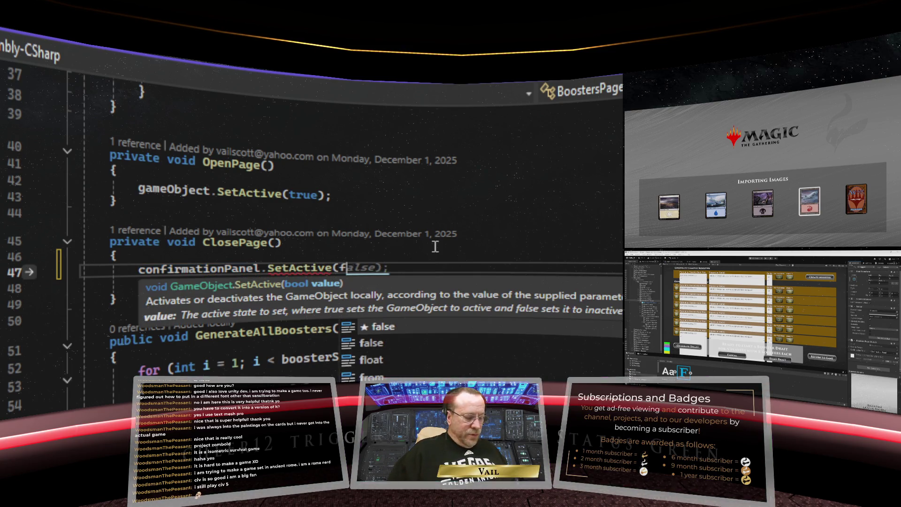
type("alse);")
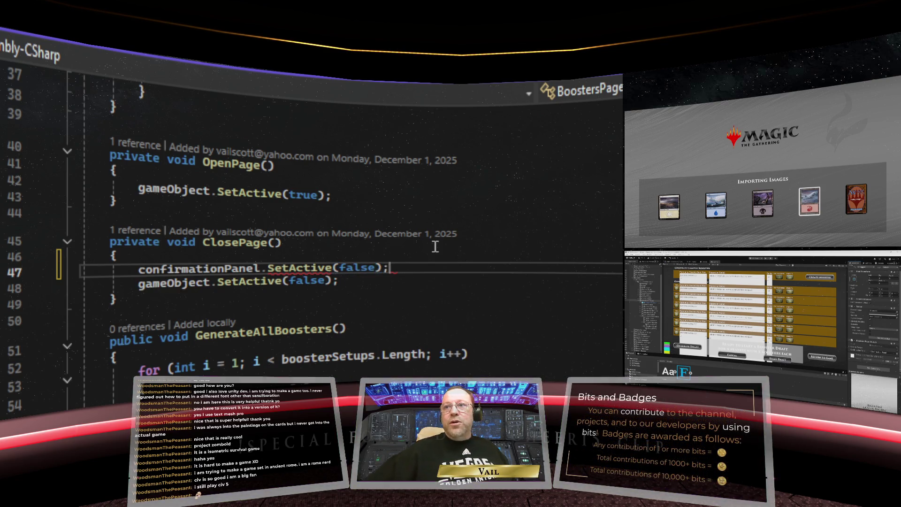
left_click(397, 307)
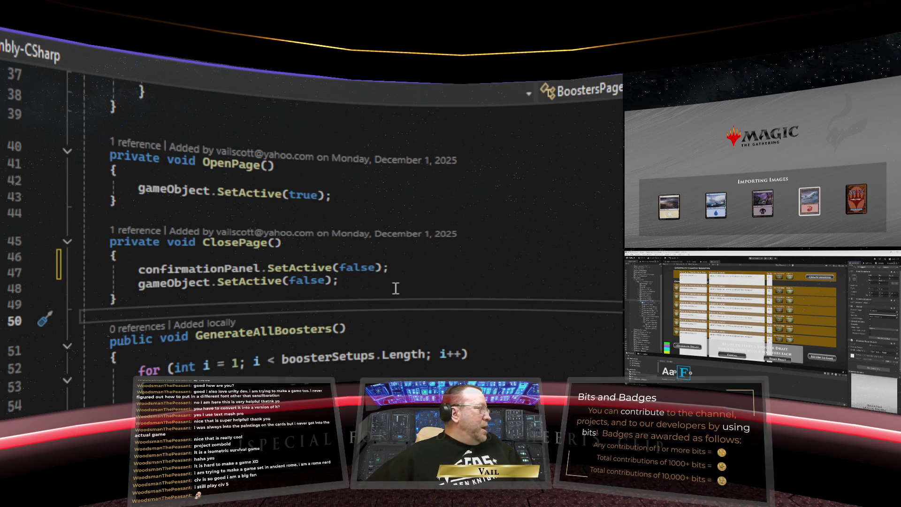
- Place the cursor after GenerateAllBoosters' closing brace at the end of the class
scroll(395, 288, "up", 7)
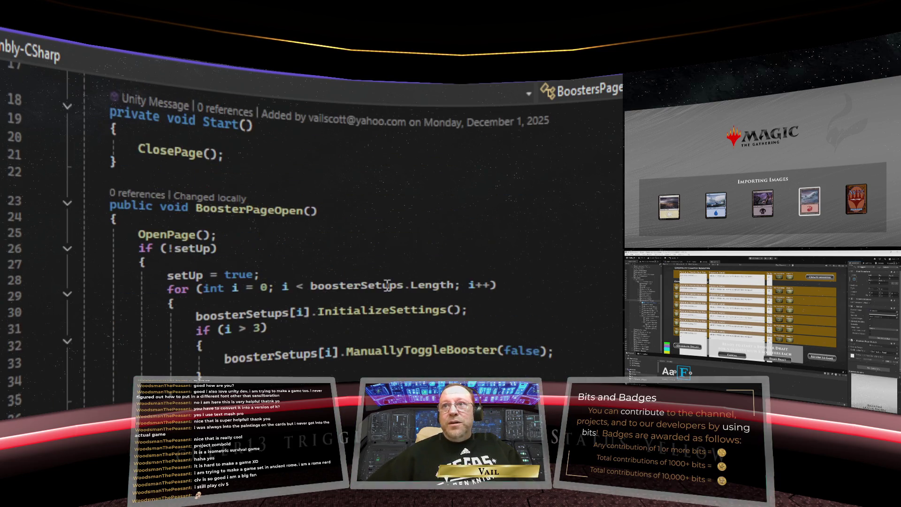
scroll(375, 279, "up", 4)
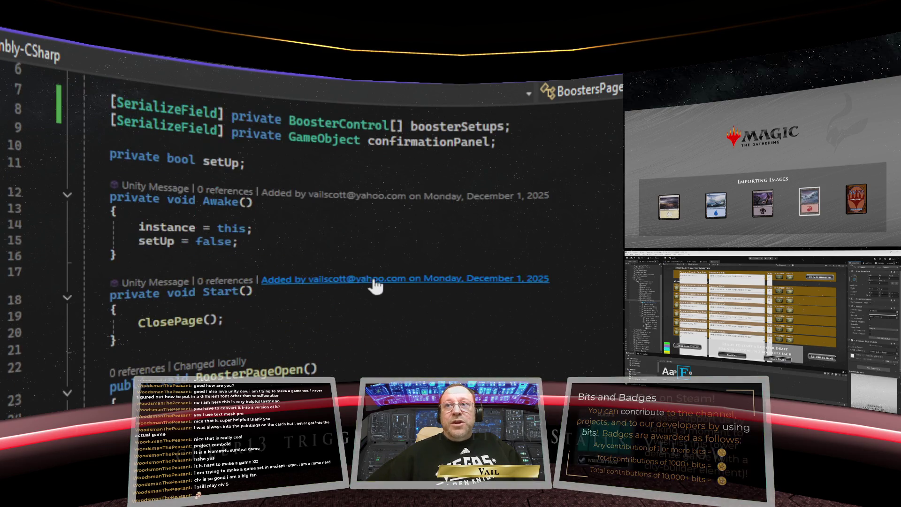
scroll(375, 278, "down", 10)
scroll(375, 278, "down", 3)
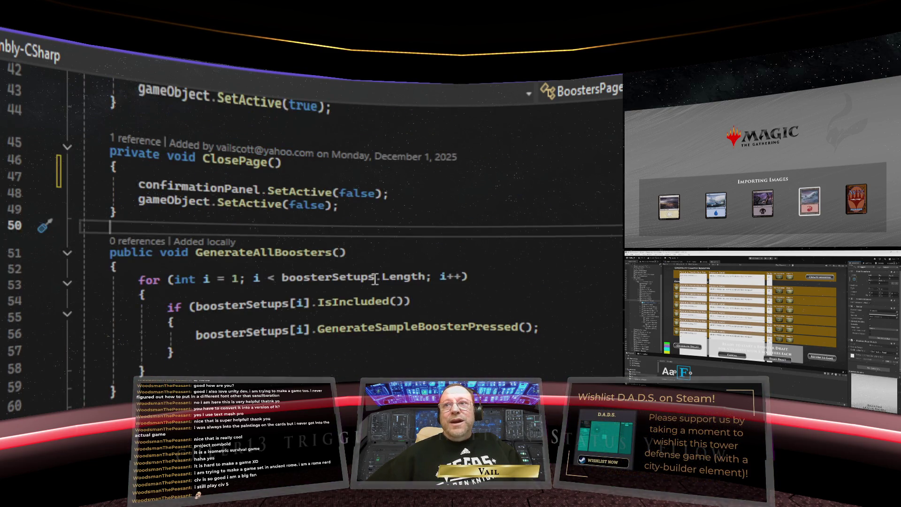
left_click(124, 337)
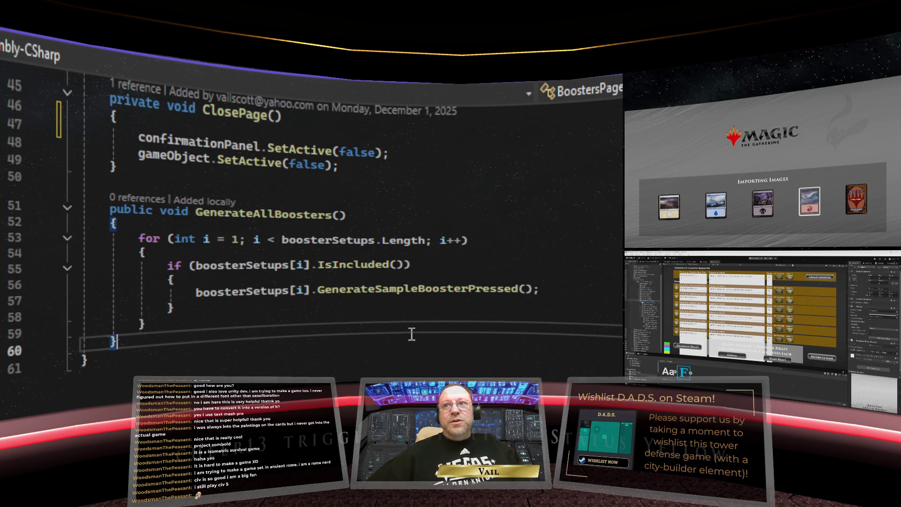
- Add an empty 'public void StartDraft()' method below GenerateAllBoosters, then select GenerateAllBoosters' booster loop
key("Return")
key("Return")
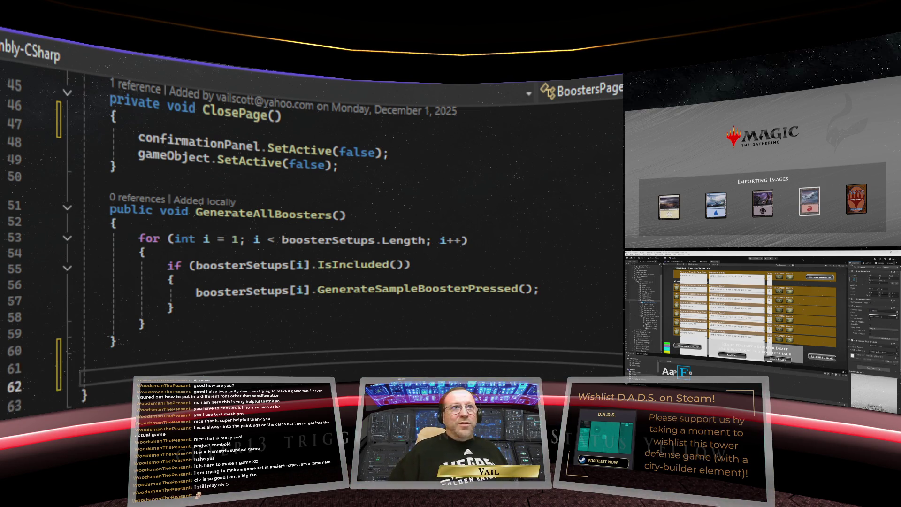
scroll(398, 375, "down", 2)
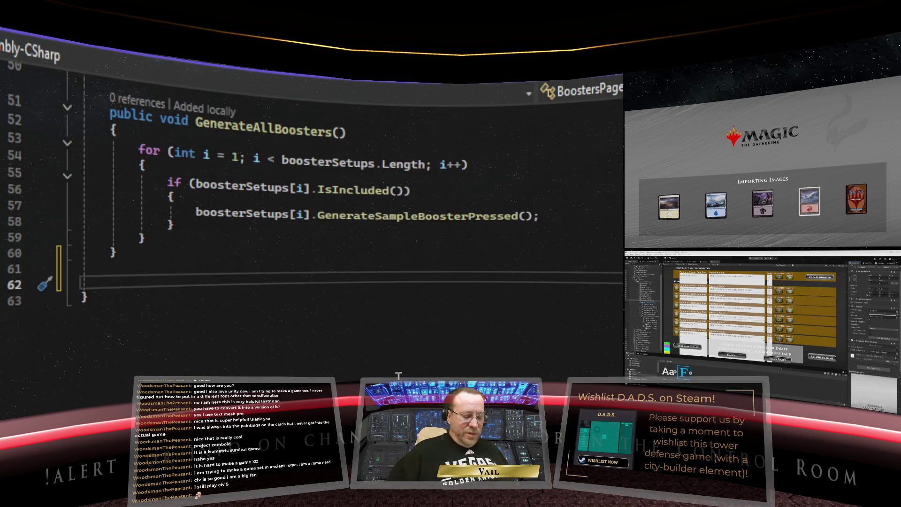
type("public v")
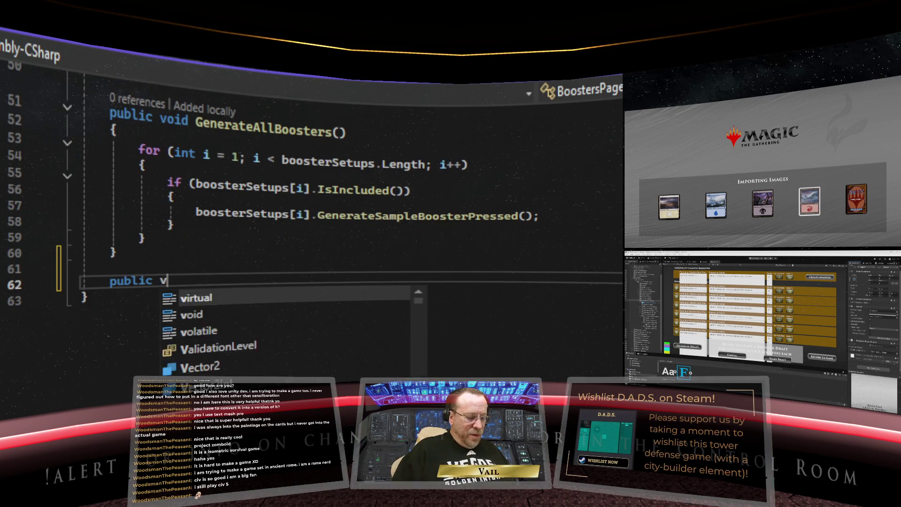
type("oid ")
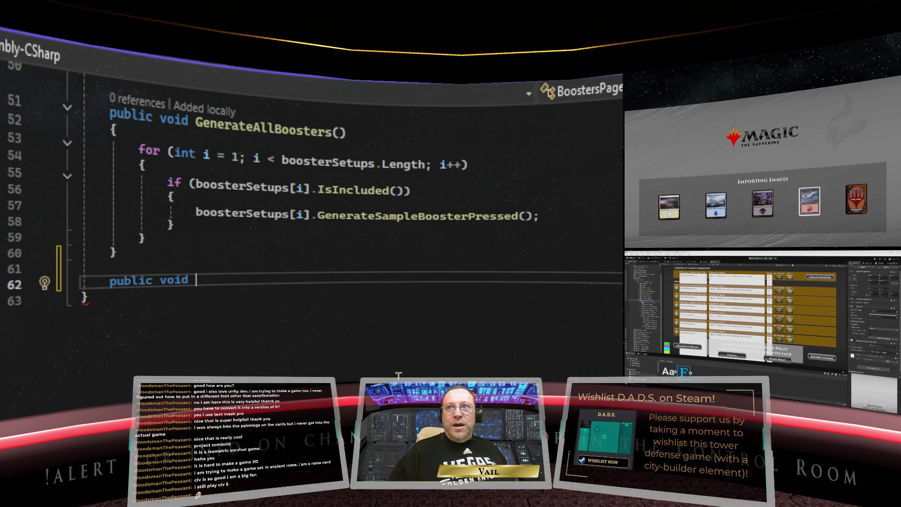
type("Start")
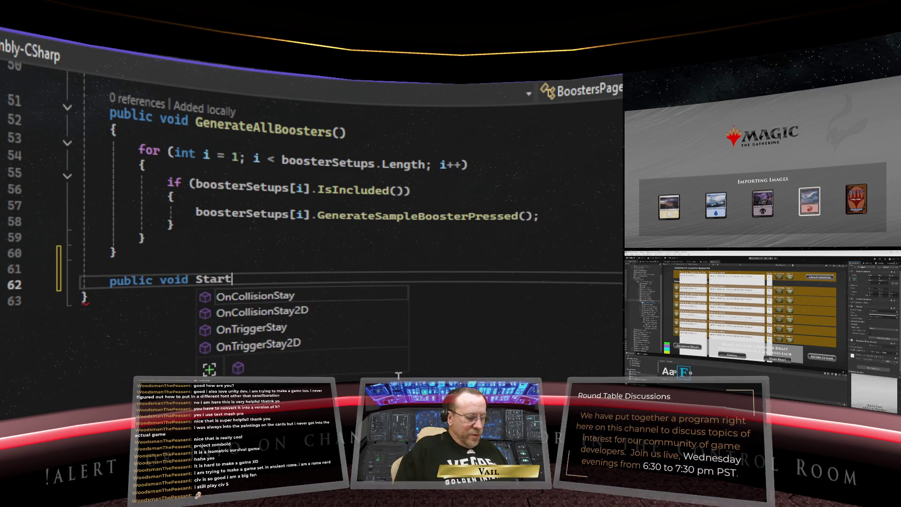
type("Draft()")
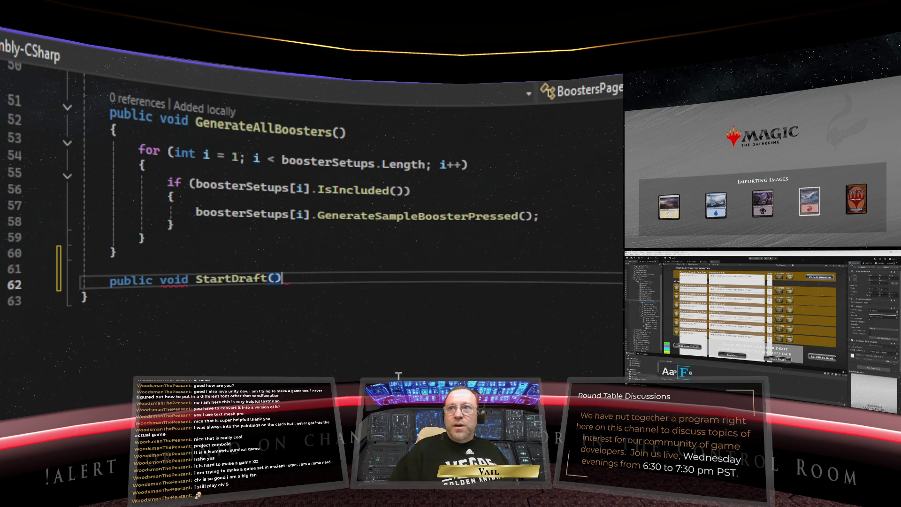
type(" {")
key("Return")
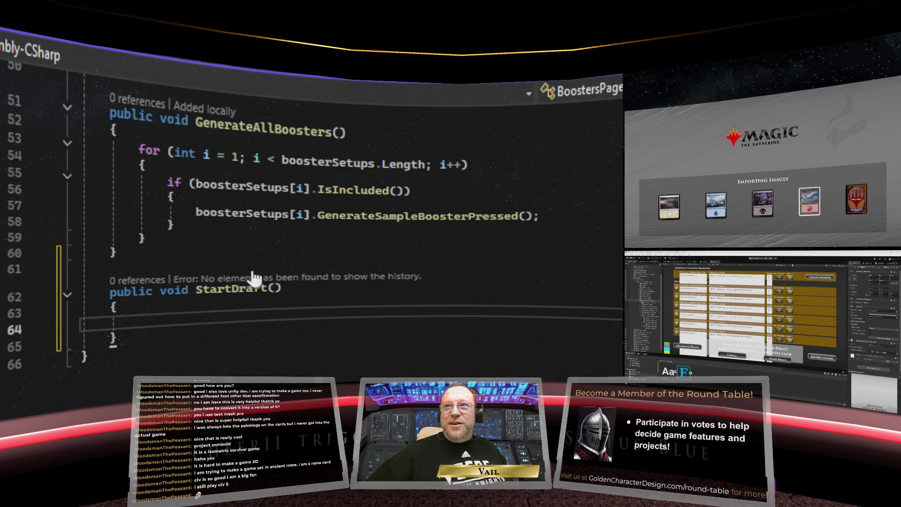
mouse_move(173, 230)
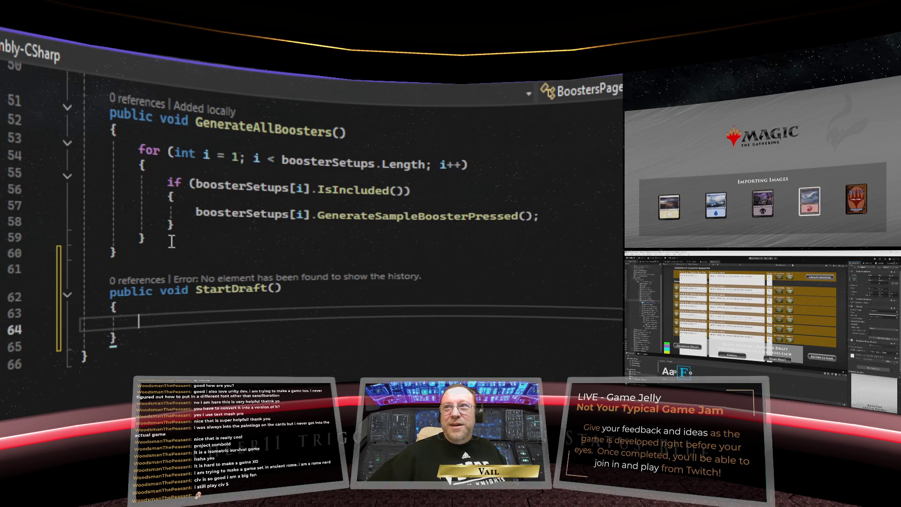
mouse_move(147, 239)
left_mouse_down()
mouse_move(81, 156)
mouse_move(57, 141)
left_mouse_up()
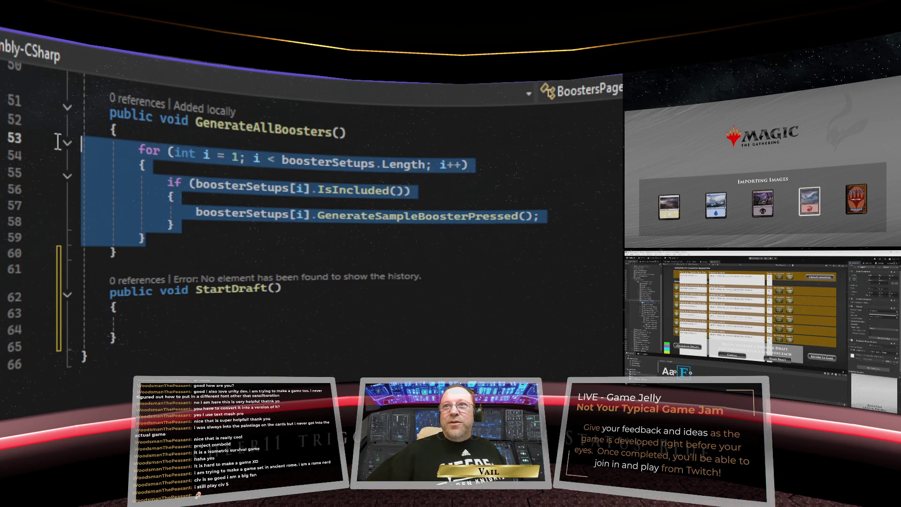
right_click(121, 164)
key("ctrl+x")
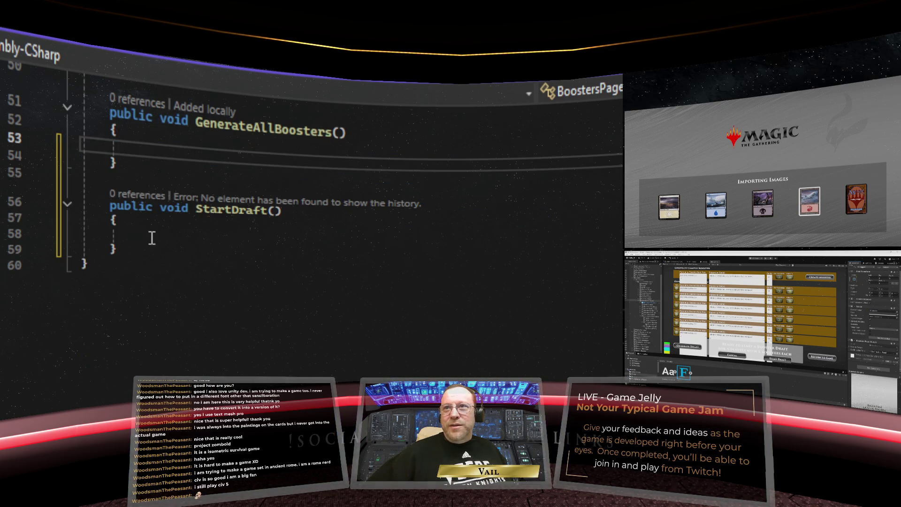
left_click(150, 237)
right_click(150, 239)
key("ctrl+v")
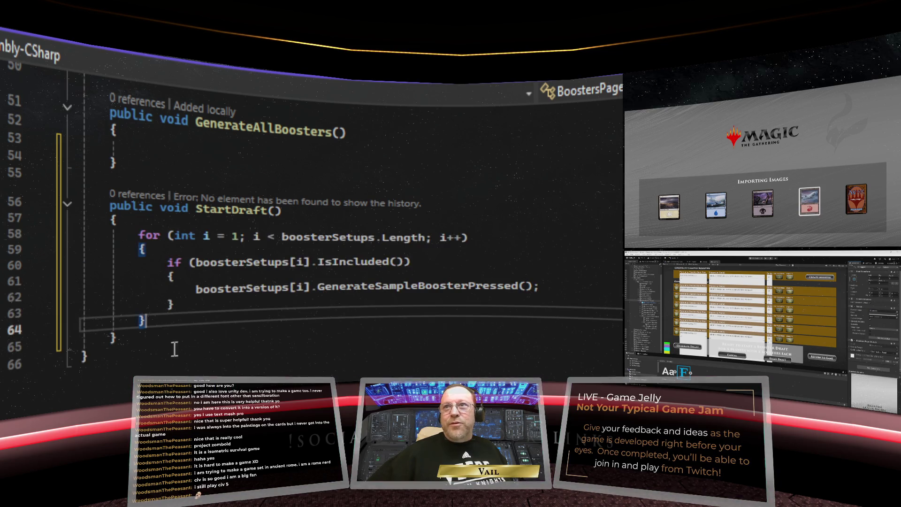
left_click(217, 153)
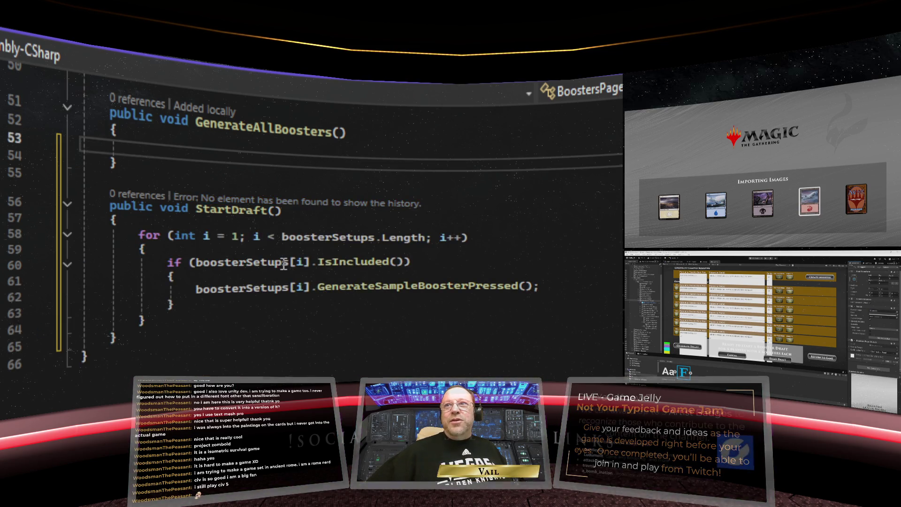
scroll(186, 321, "up", 4)
scroll(271, 272, "down", 1)
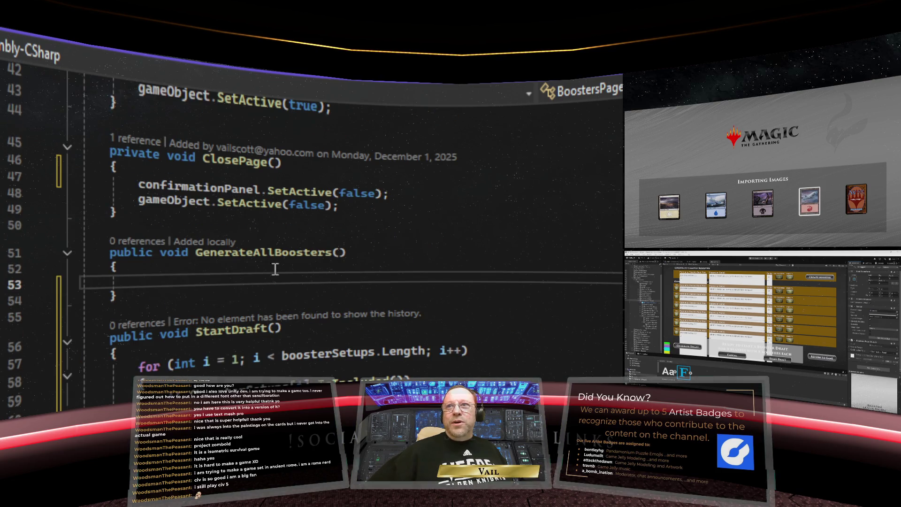
type("confi")
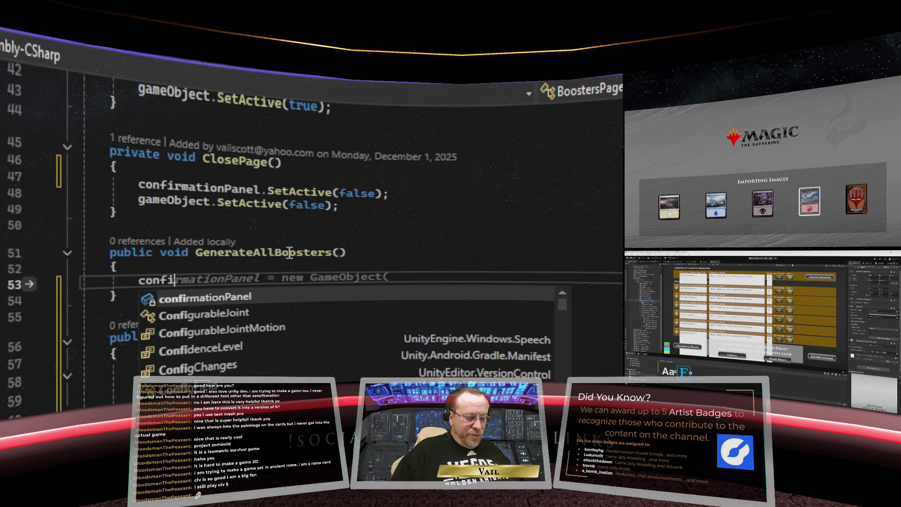
type("rmationPanel")
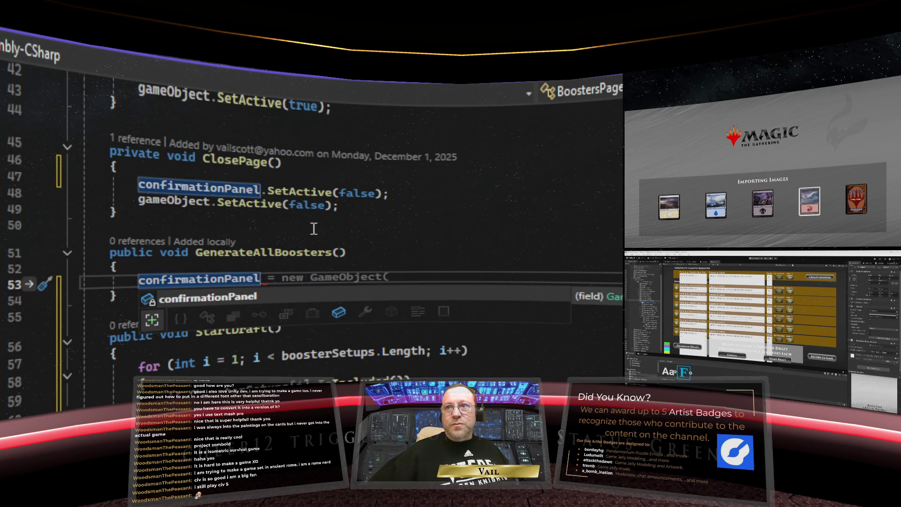
scroll(315, 228, "down", 1)
type(".S")
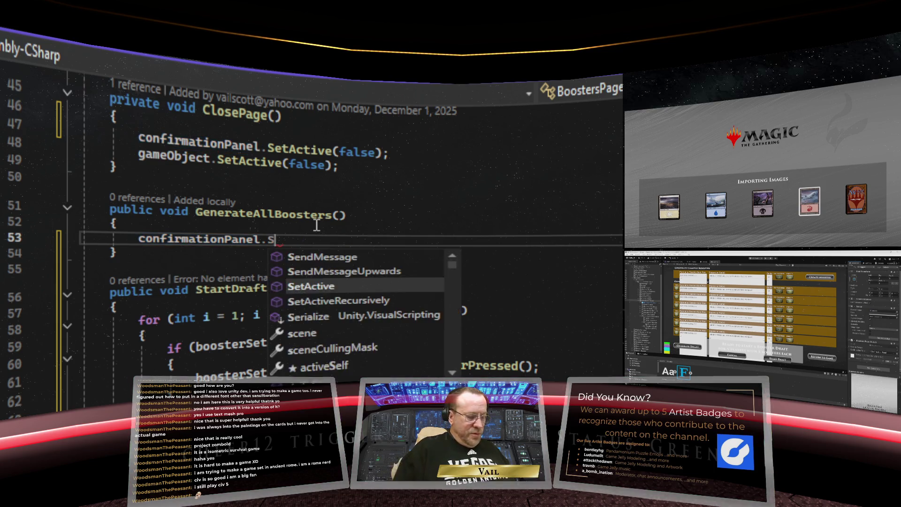
type("etAc")
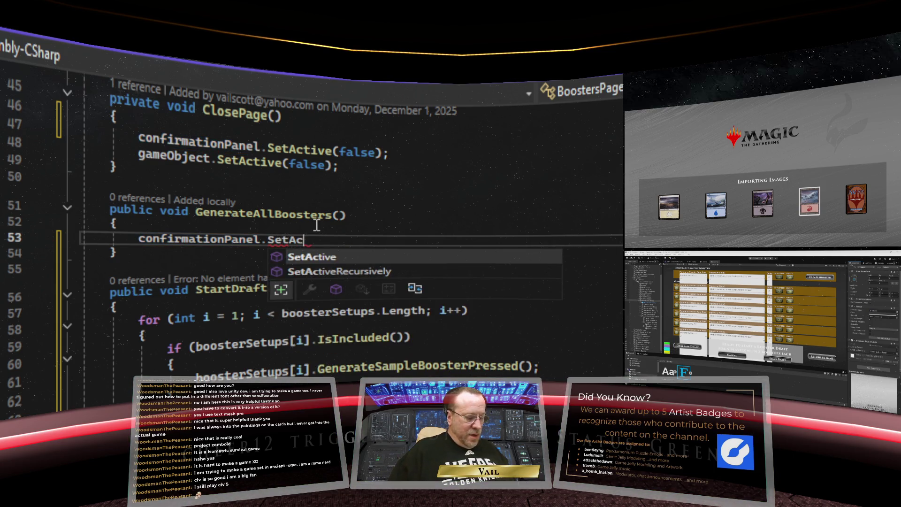
type("tive(true);")
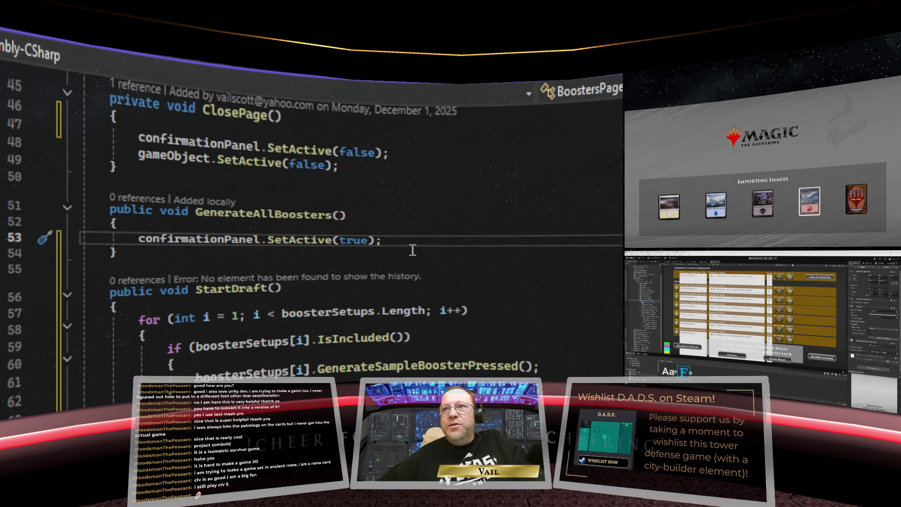
scroll(409, 251, "down", 1)
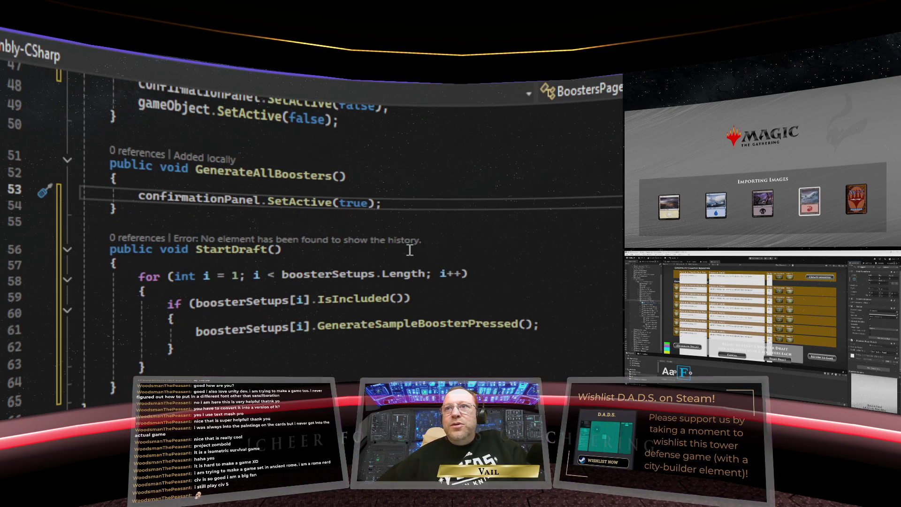
scroll(409, 250, "up", 1)
scroll(409, 250, "up", 1)
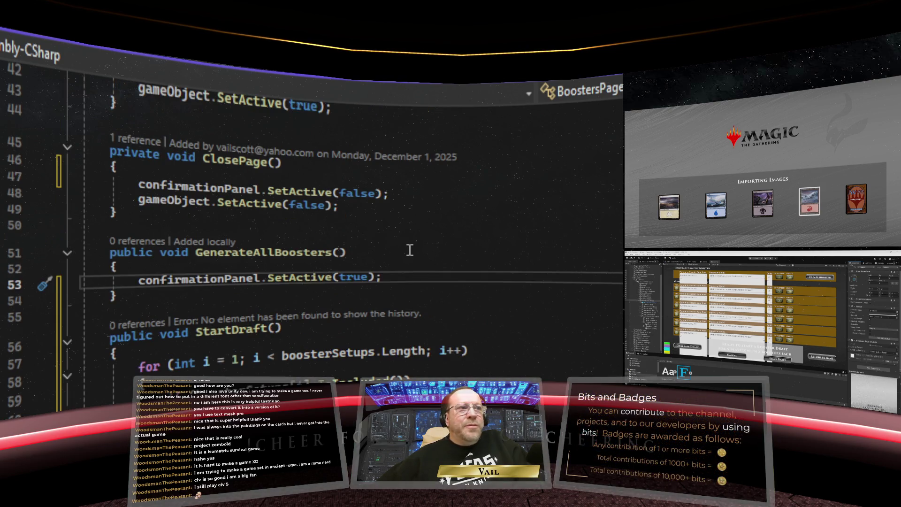
scroll(409, 250, "down", 1)
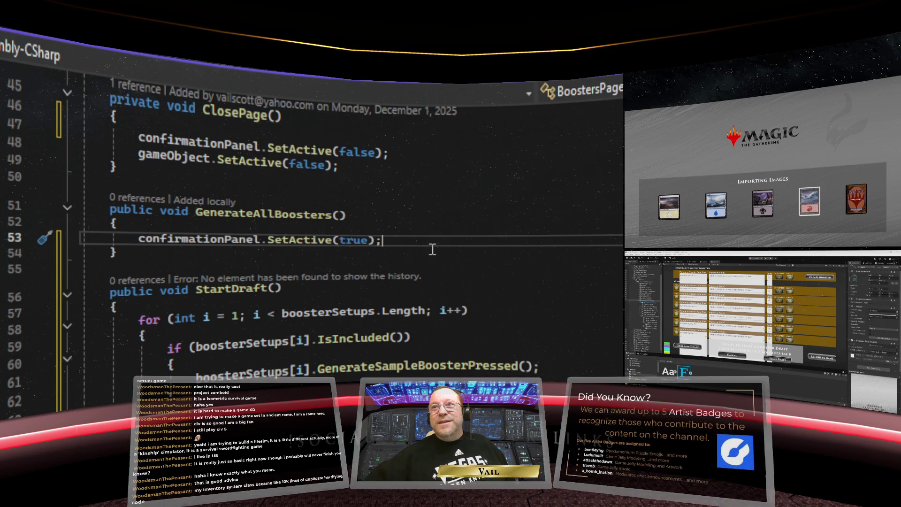
- Review the BoostersPage code and save it with Ctrl+S
scroll(432, 249, "up", 1)
scroll(432, 249, "up", 5)
scroll(432, 249, "down", 4)
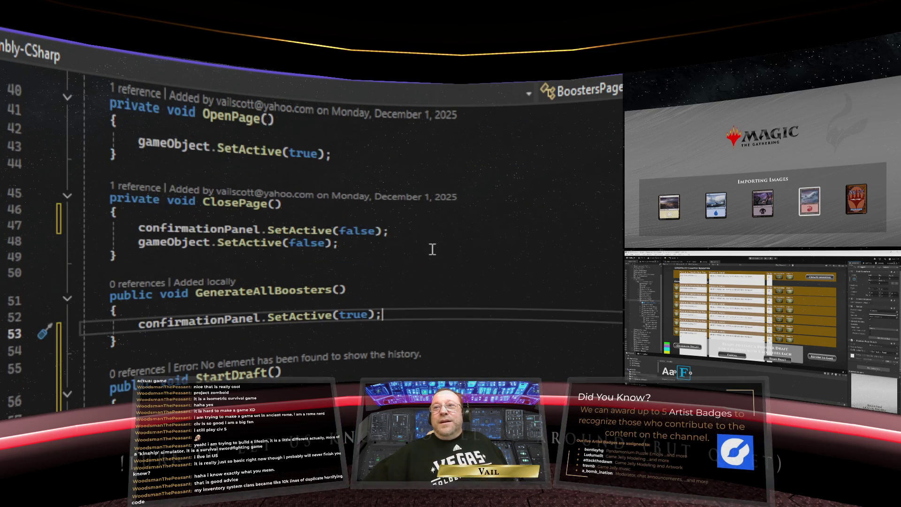
scroll(432, 249, "down", 2)
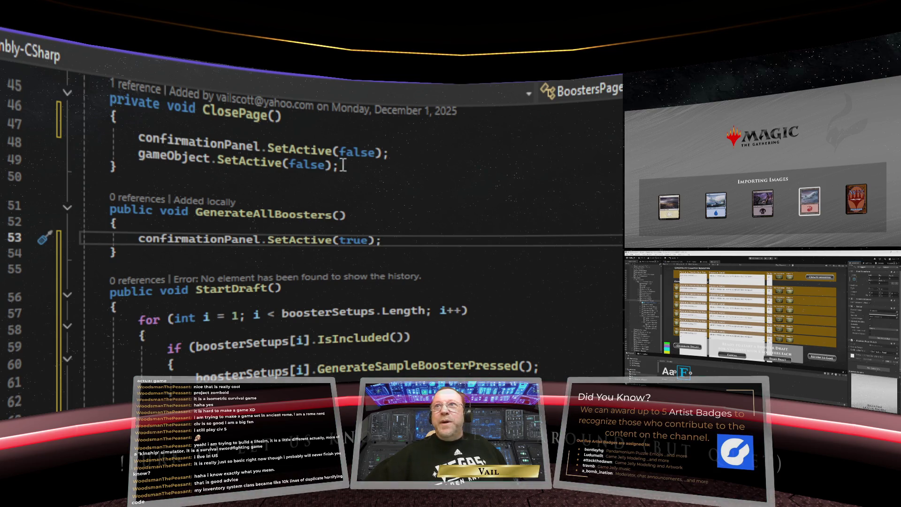
key("ctrl+s")
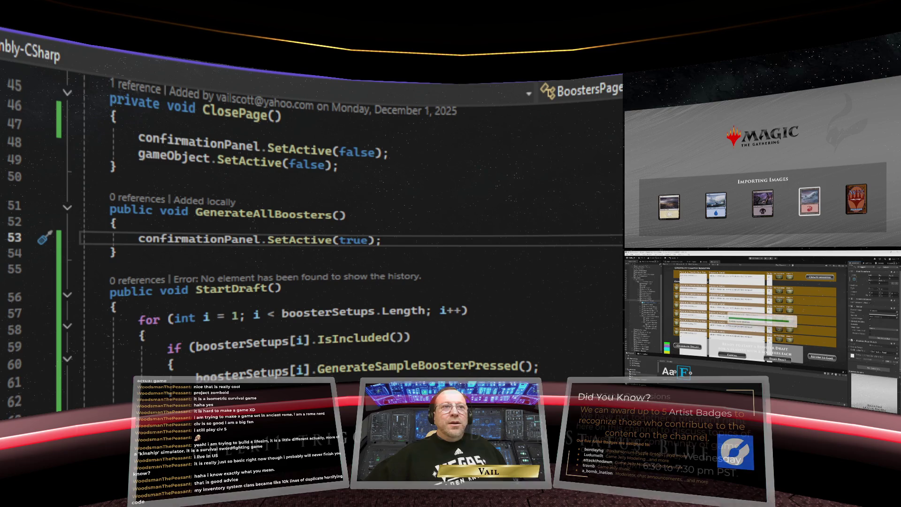
- Switch back to the Unity Editor window so the saved script compiles
left_click(318, 252)
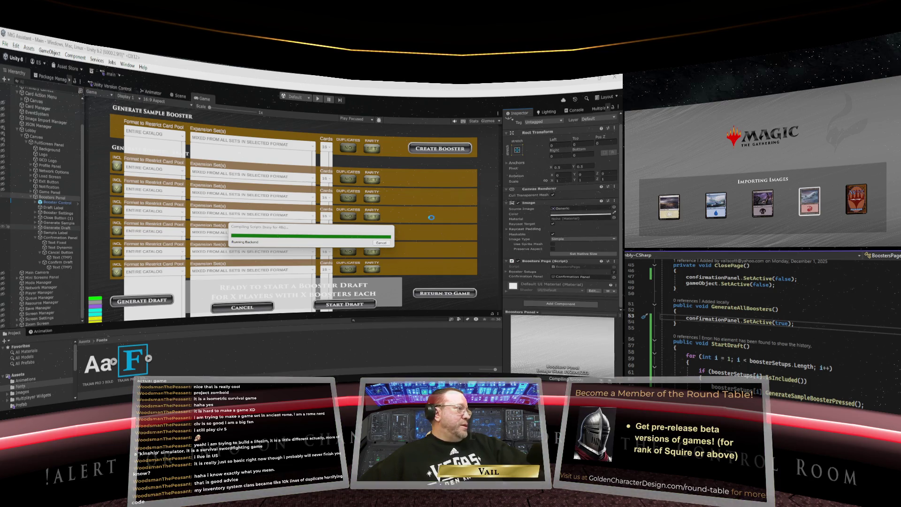
- Check Generate Draft's On Click() list, then select the Confirm Draft button
left_click(56, 228)
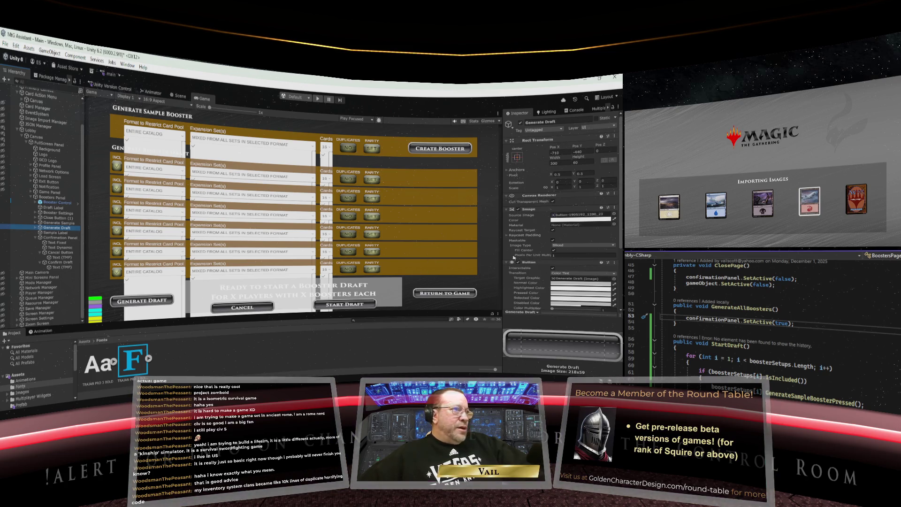
scroll(533, 251, "down", 4)
scroll(533, 251, "down", 1)
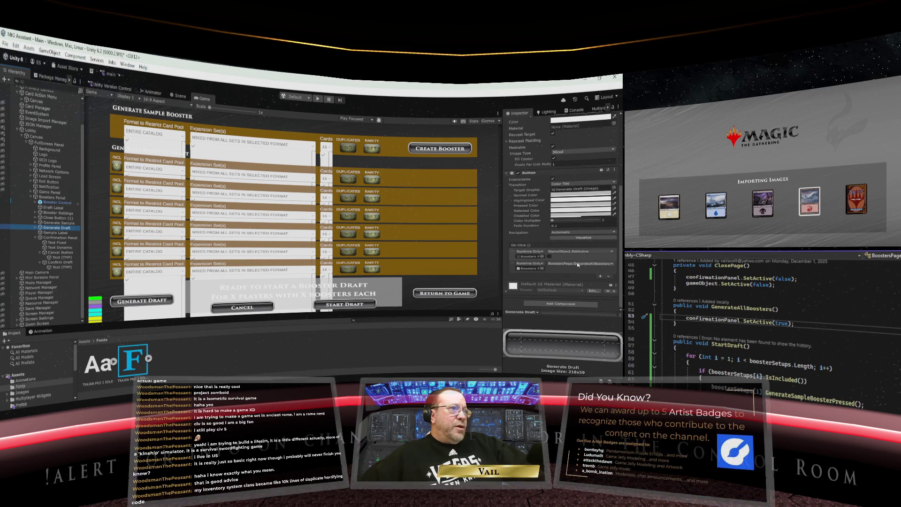
left_click(58, 262)
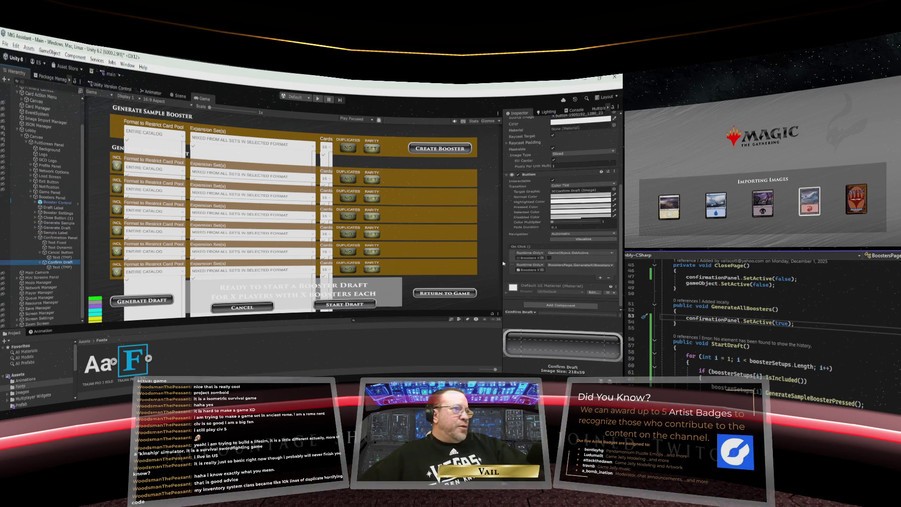
- Set Confirm Draft's On Click function to BoostersPage > StartDraft()
left_click(590, 266)
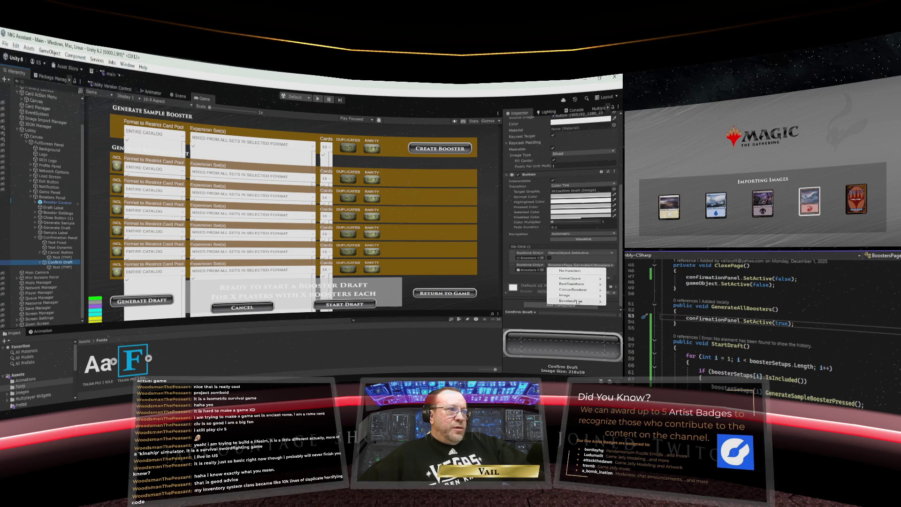
mouse_move(568, 300)
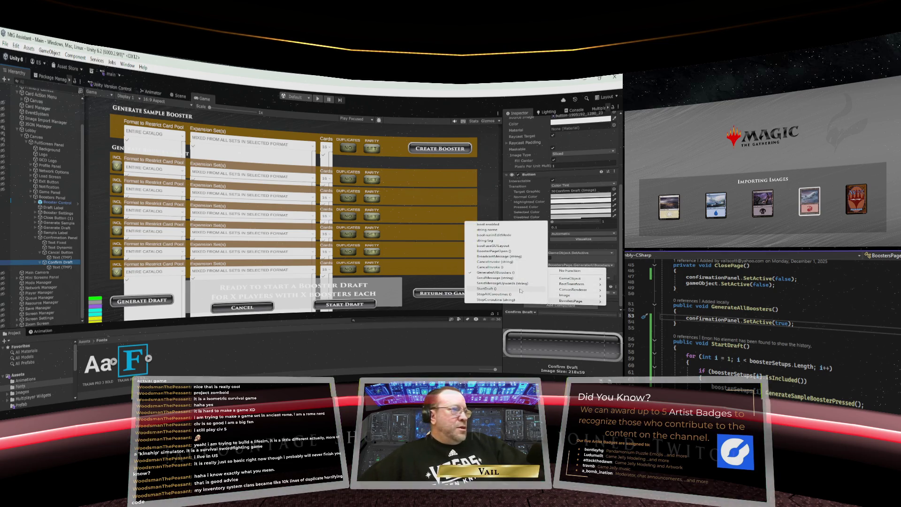
left_click(494, 289)
- Select Cancel Button, review its On Click entries, and return to the BoostersPage script
left_click(61, 252)
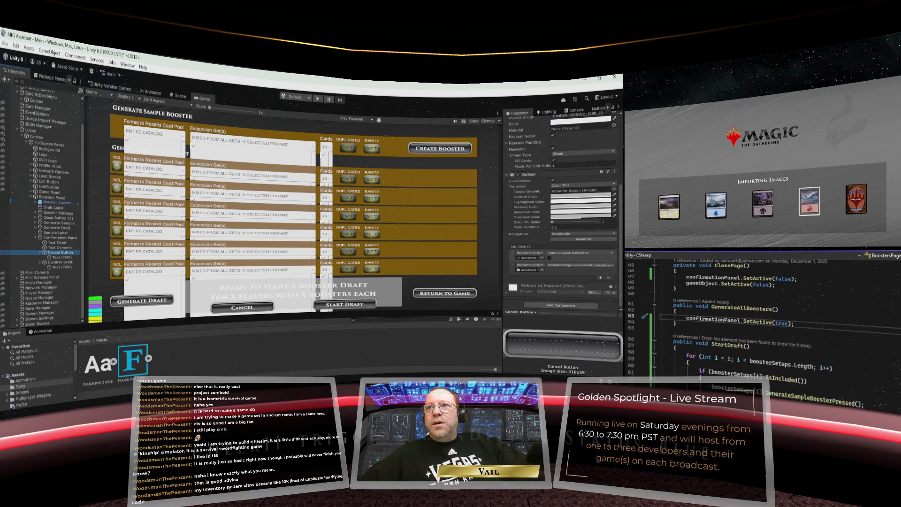
scroll(751, 319, "up", 5)
scroll(750, 319, "up", 6)
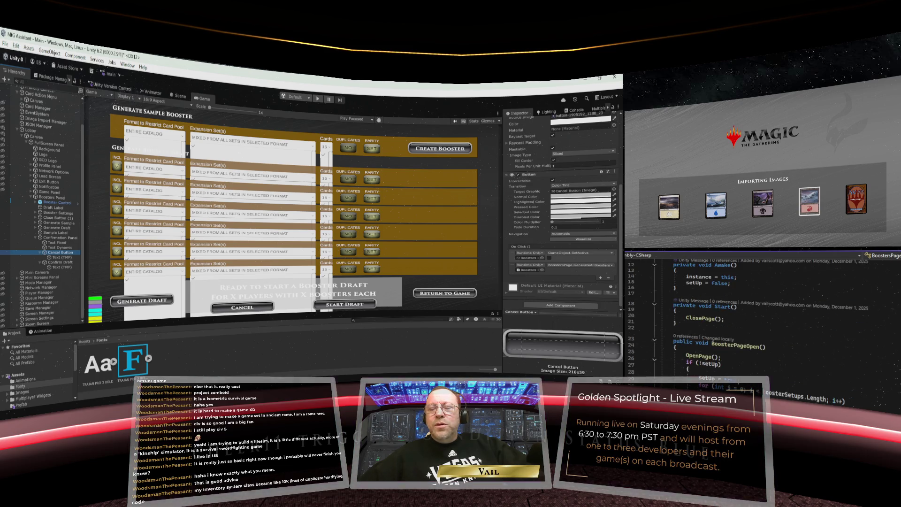
scroll(750, 329, "up", 3)
scroll(751, 328, "down", 11)
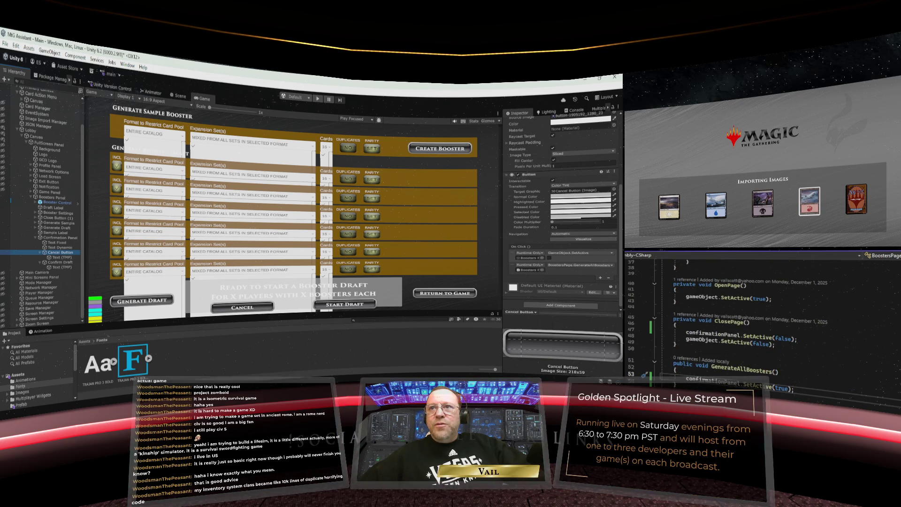
scroll(750, 319, "up", 3)
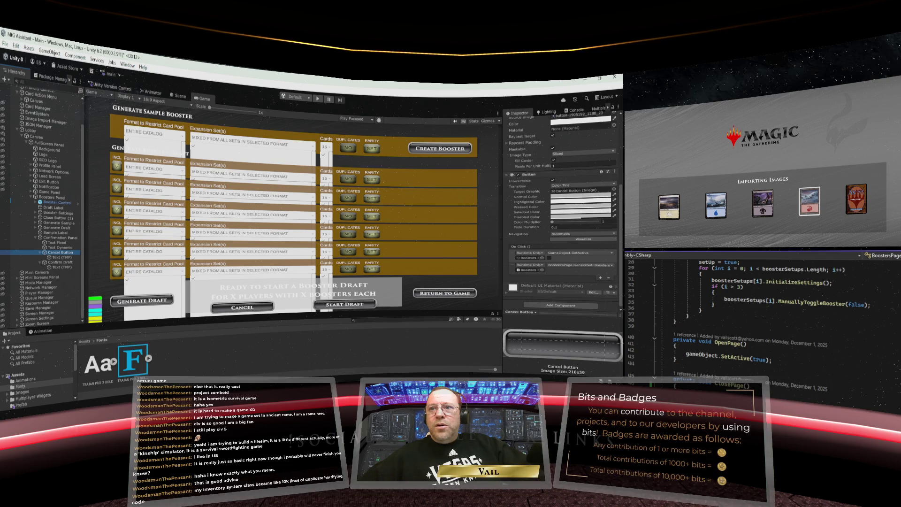
scroll(750, 319, "down", 3)
scroll(751, 319, "down", 1)
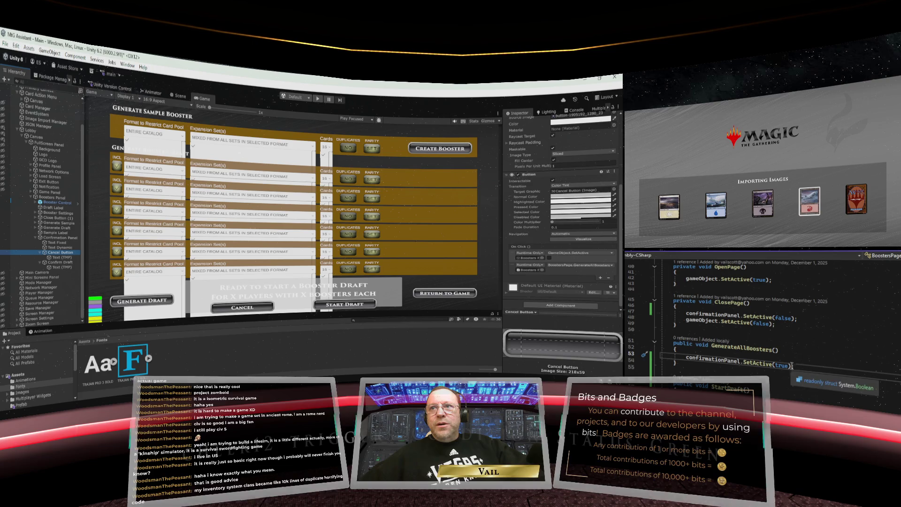
left_click(688, 362)
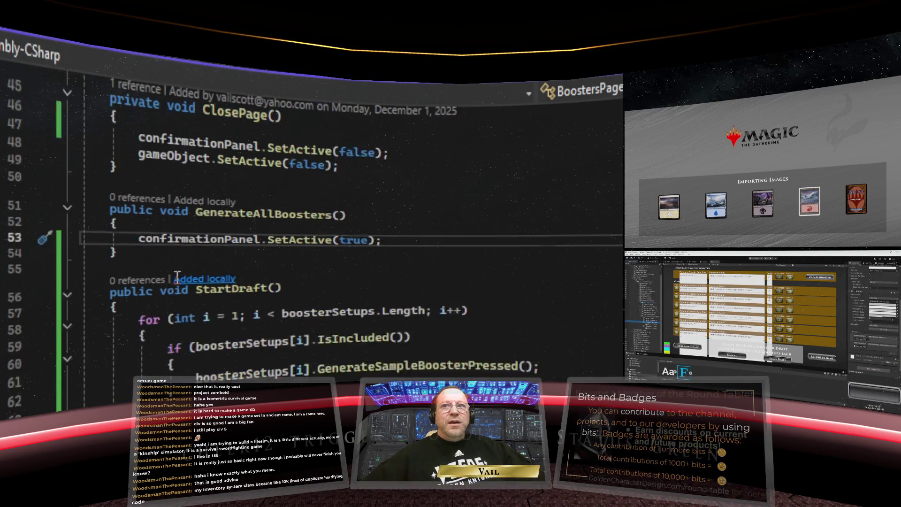
- Copy the GenerateAllBoosters method and paste a duplicate below it
scroll(177, 276, "down", 2)
scroll(177, 276, "up", 1)
left_click_drag(150, 209, 38, 162)
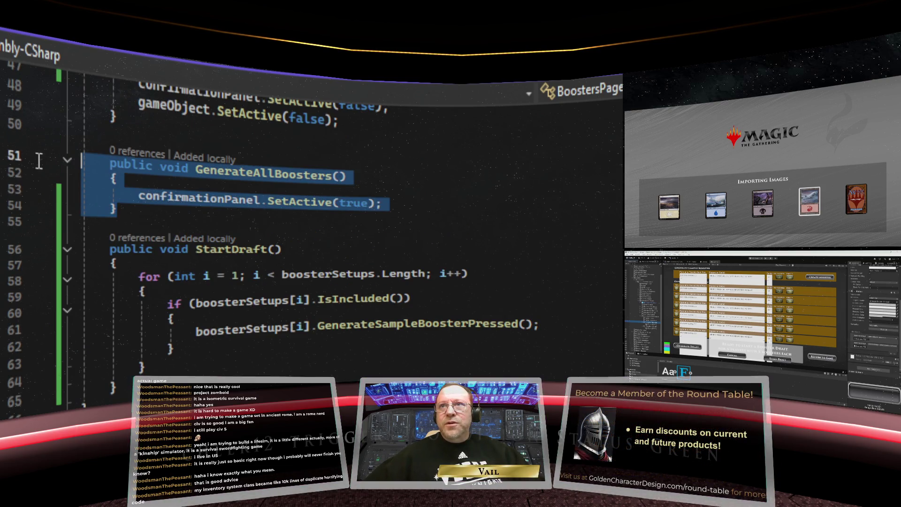
right_click(138, 173)
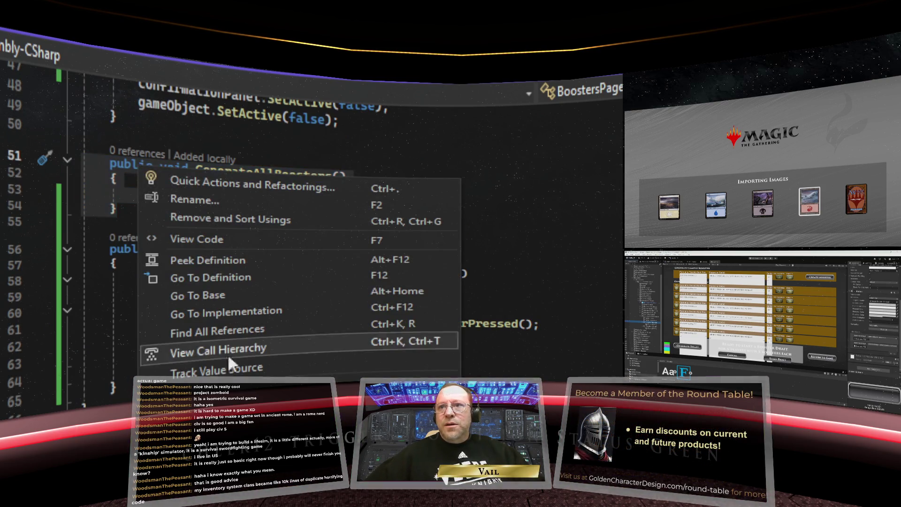
key("Escape")
left_click(161, 213)
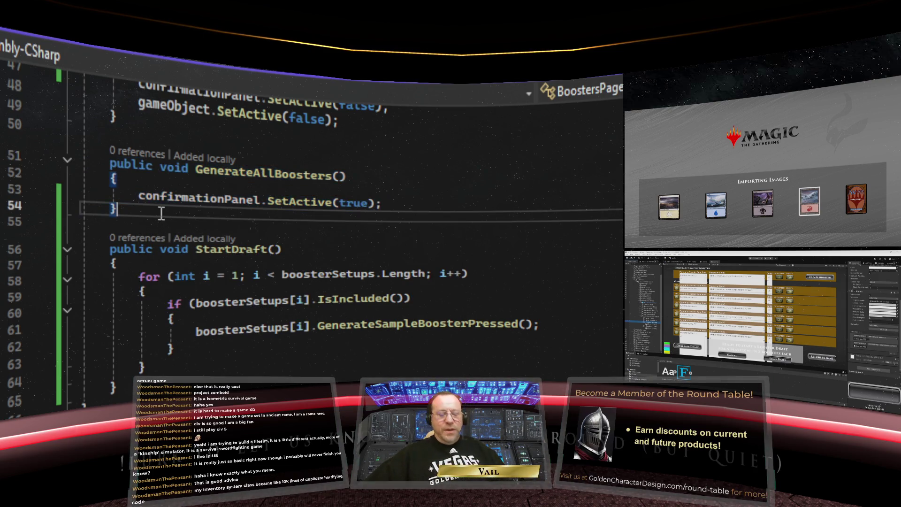
key("Return")
key("Return")
right_click(154, 239)
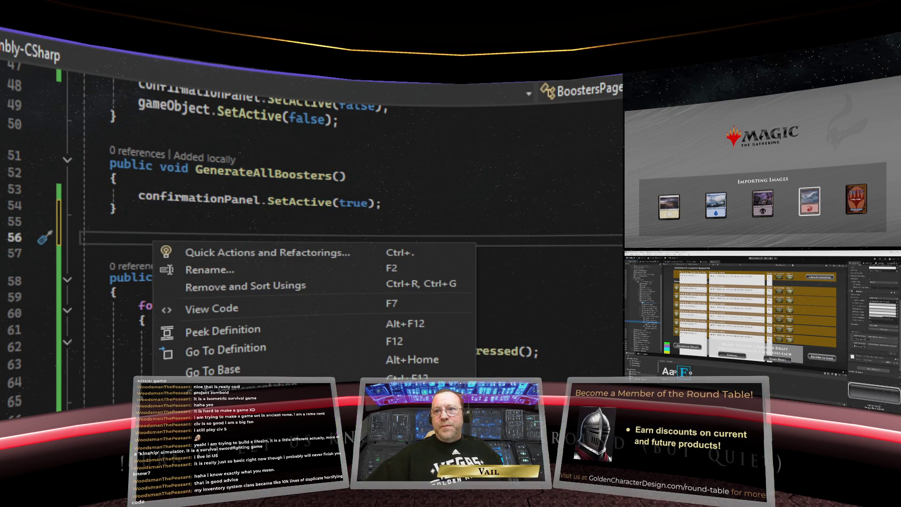
type("public void GenerateAllBoosters() {     confirmationPanel.SetActive(true); }")
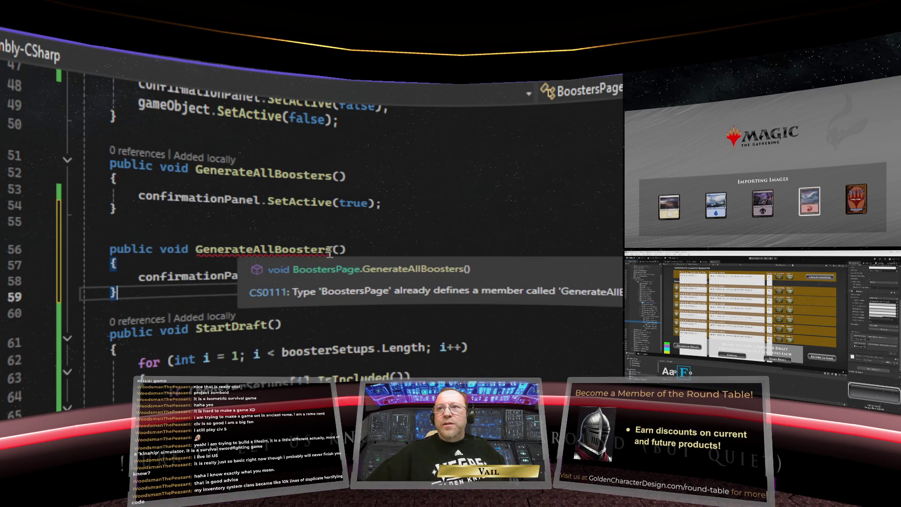
- Rename the duplicate method and change its SetActive(true) to SetActive(false)
double_click(329, 250)
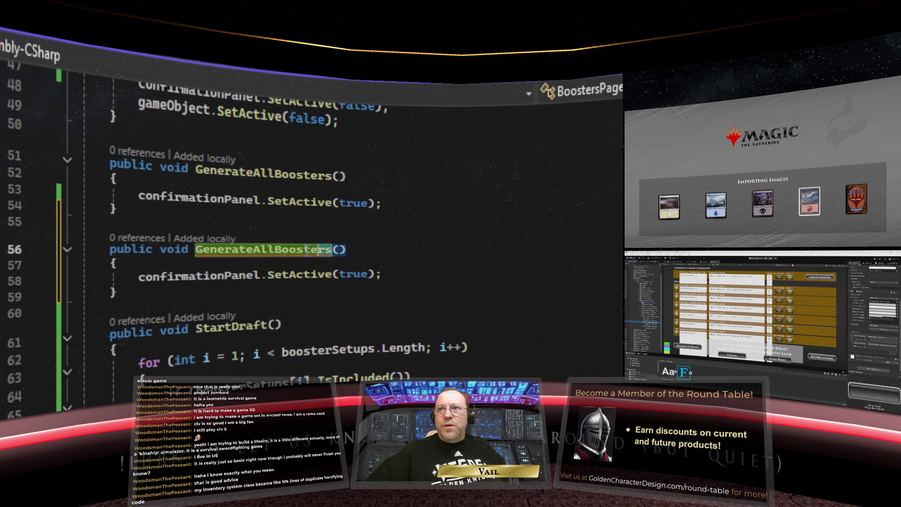
left_click(195, 250)
double_click(195, 250)
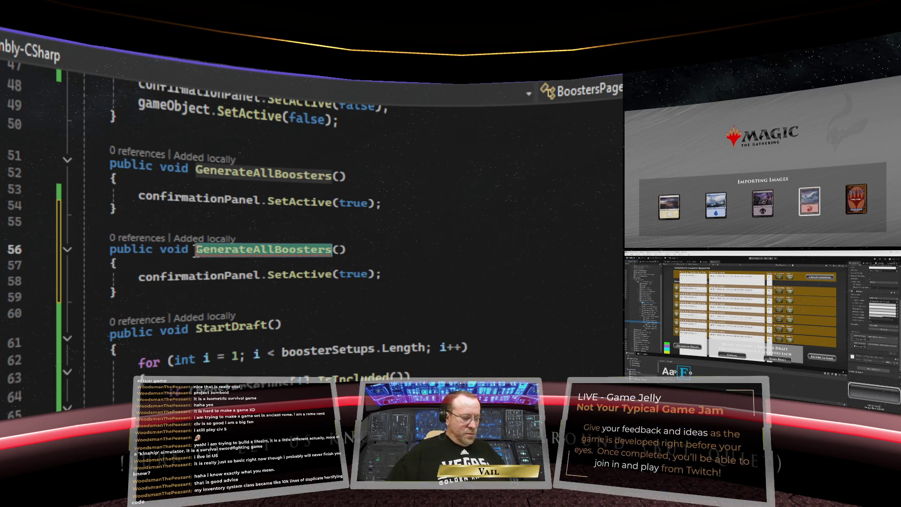
type("CanelDraf")
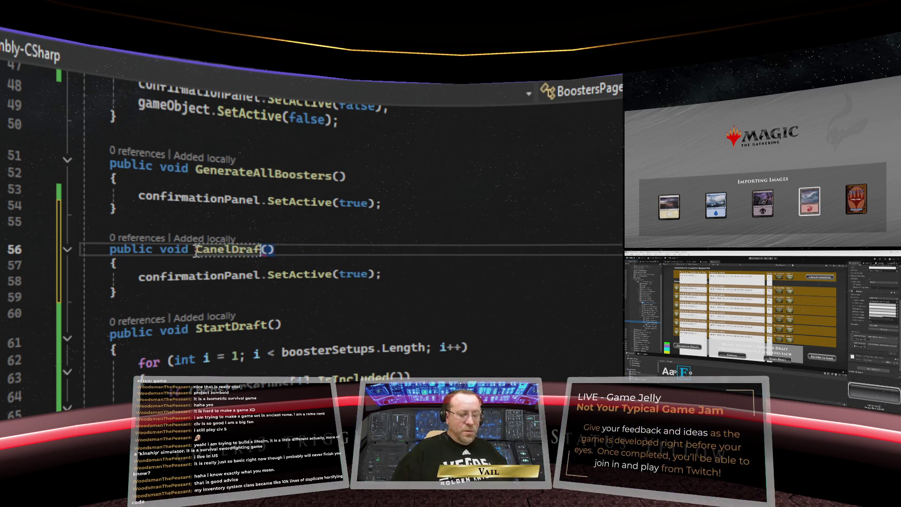
type("t")
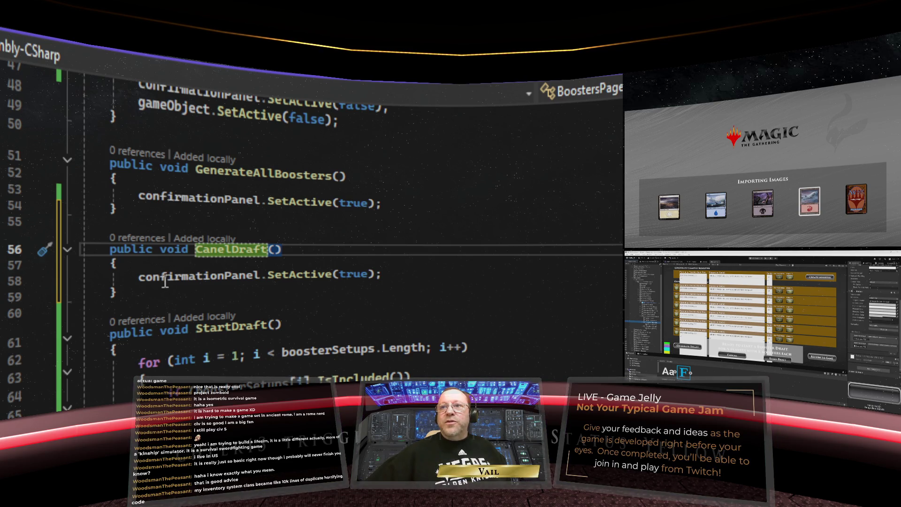
double_click(343, 276)
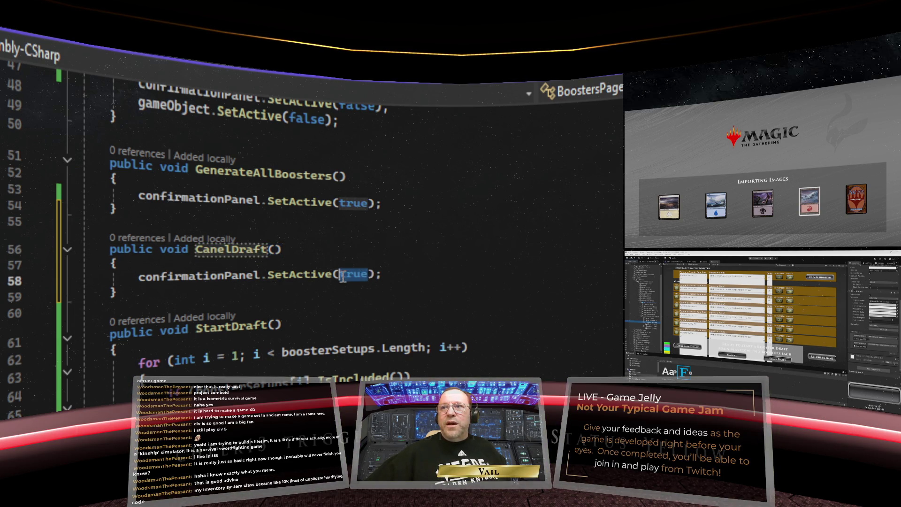
type("false")
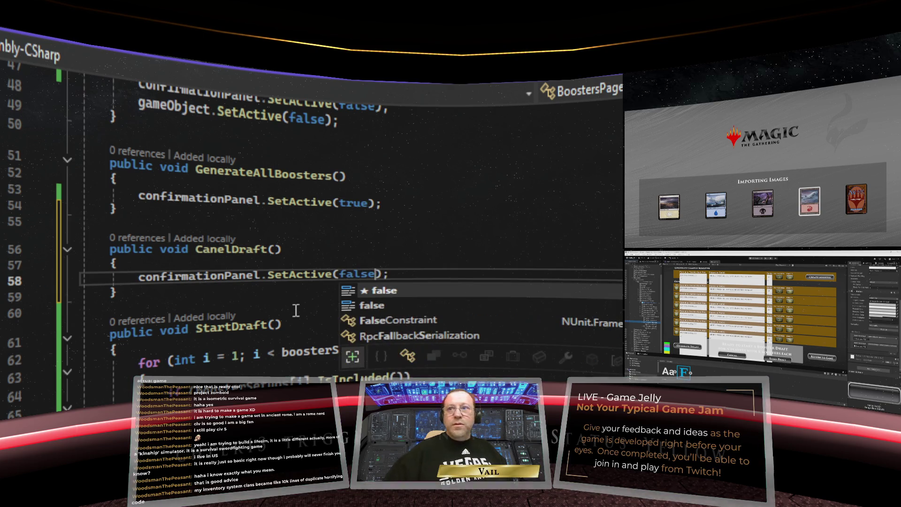
- Fix the method name spelling to CancelDraft, save the script, and switch to Unity
left_click(293, 249)
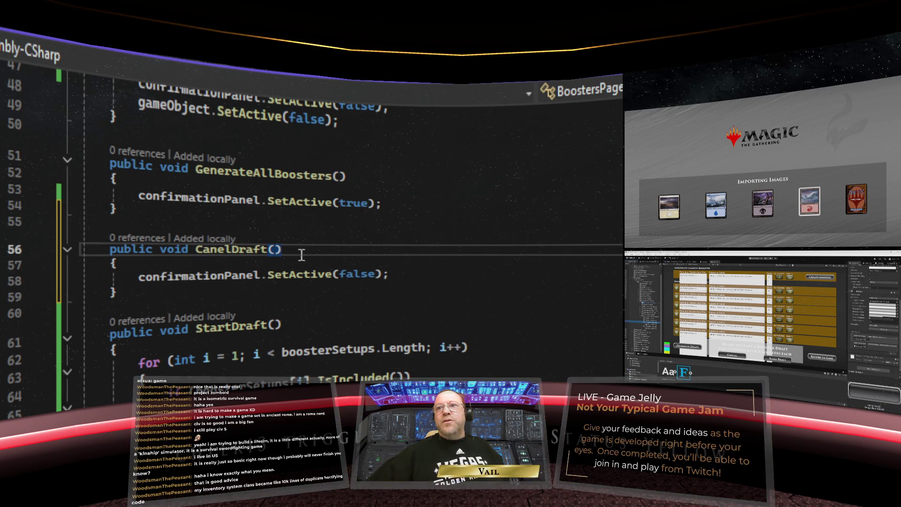
left_click(218, 249)
type("cv")
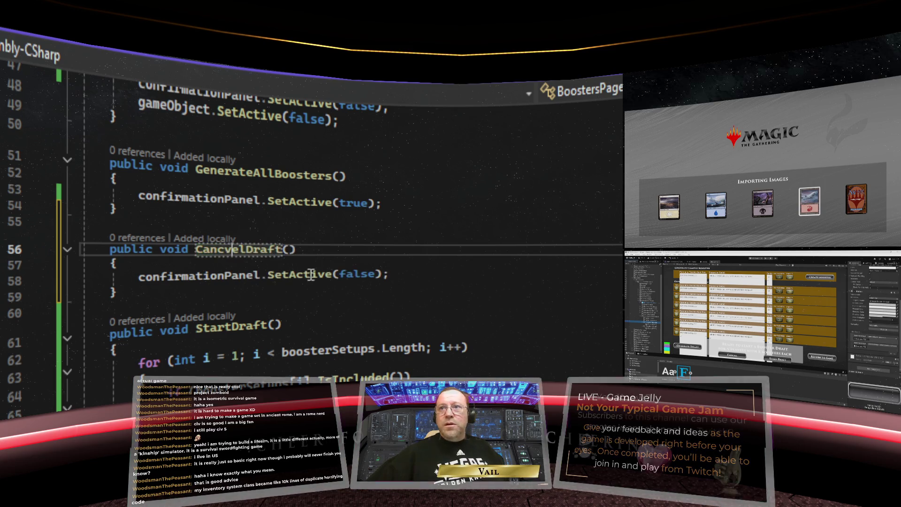
key("BackSpace")
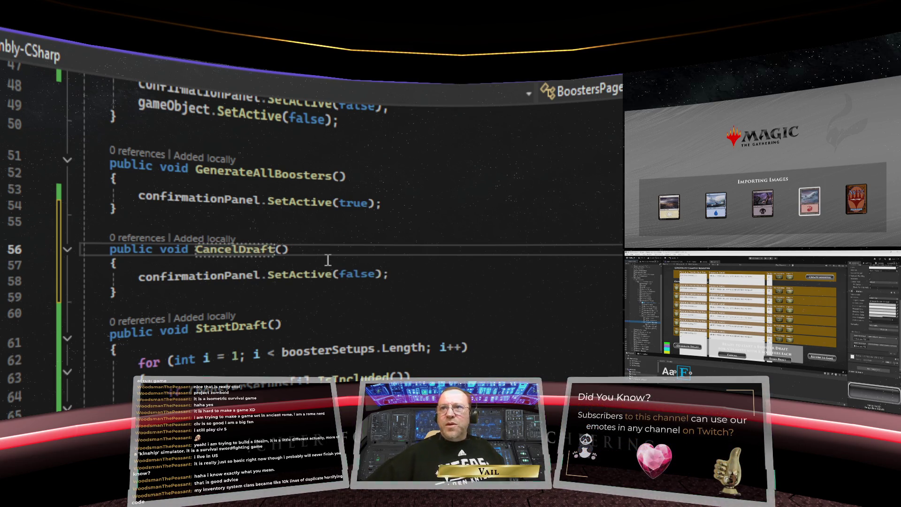
key("Down")
key("ctrl+s")
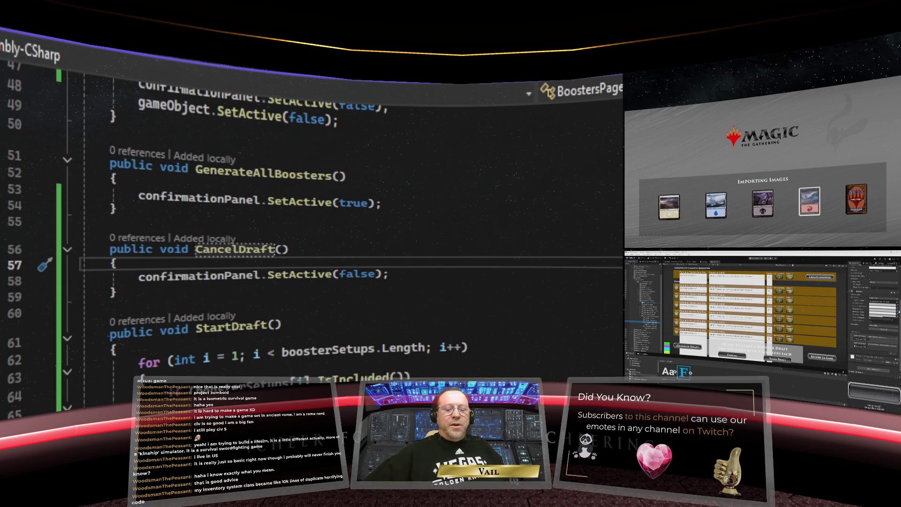
key("alt+Tab")
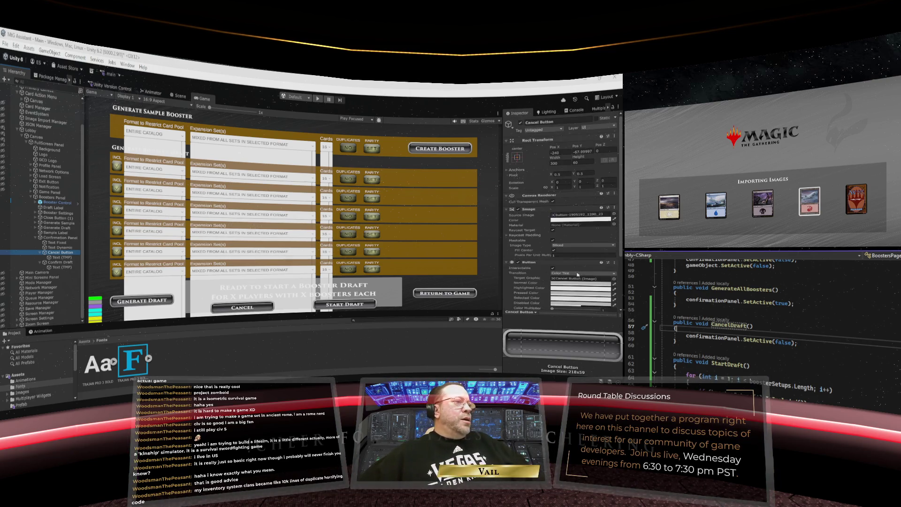
- Set the Cancel button's second On Click entry to call BoostersPage > CancelDraft()
scroll(580, 267, "down", 4)
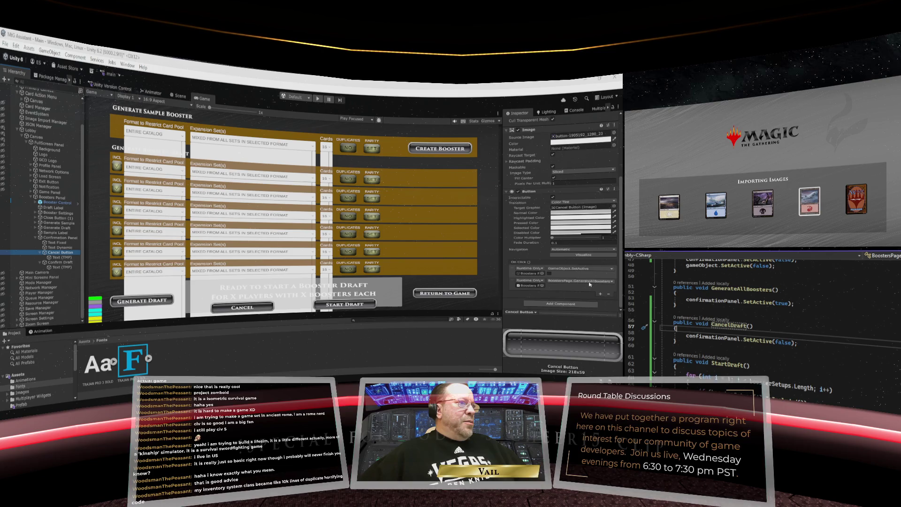
left_click(589, 281)
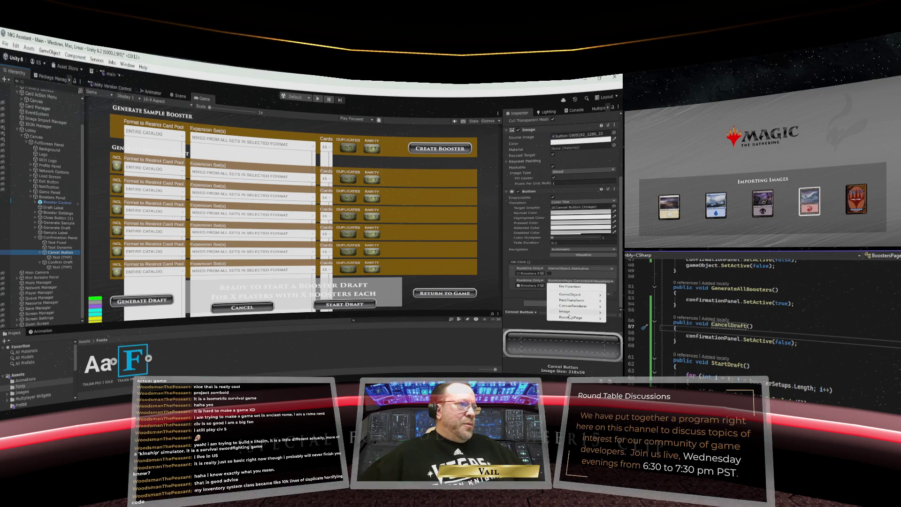
mouse_move(570, 317)
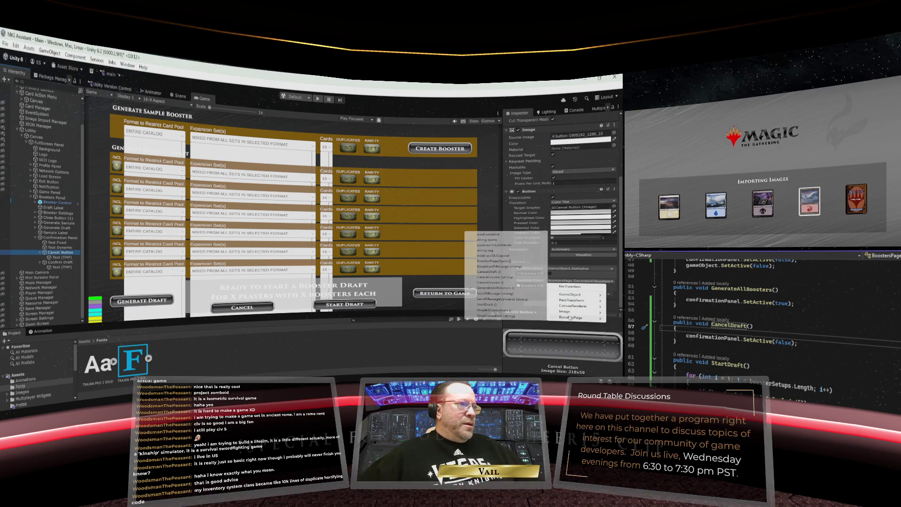
left_click(497, 271)
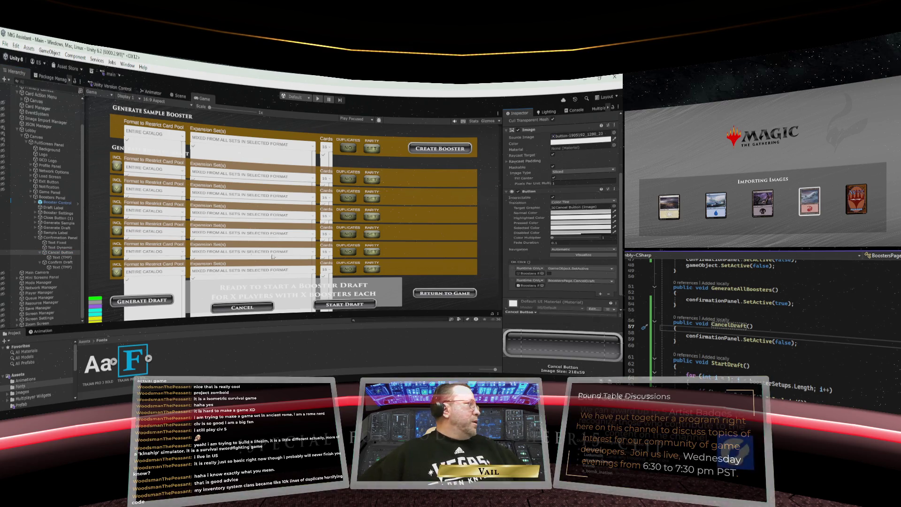
- Save the scene and maximize the Game view to fill the editor
left_click(5, 45)
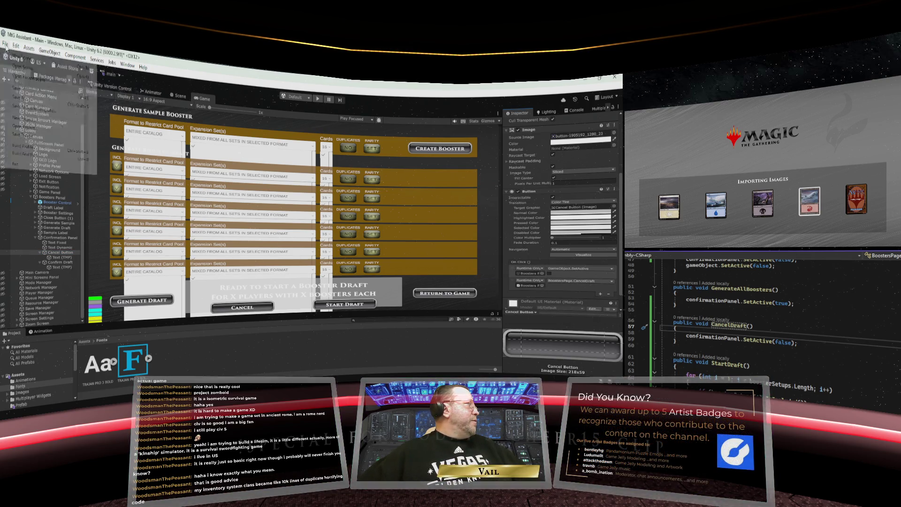
left_click(43, 94)
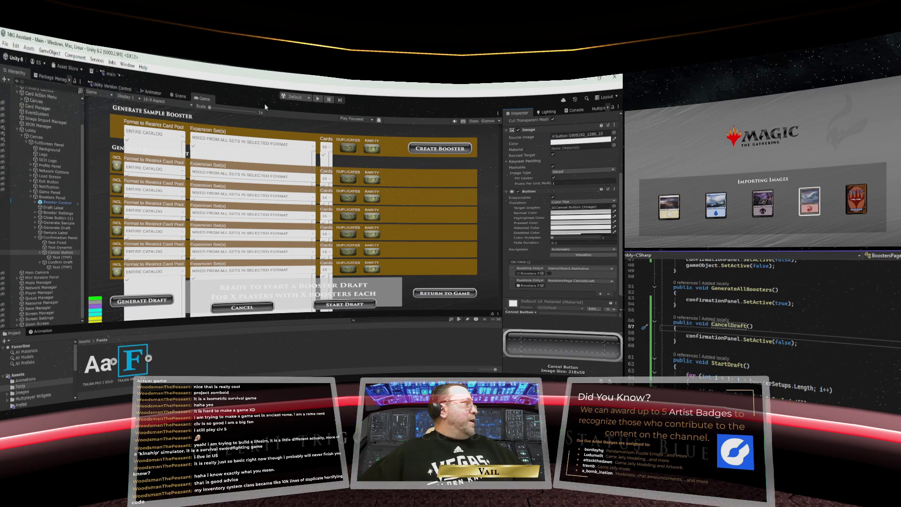
right_click(203, 101)
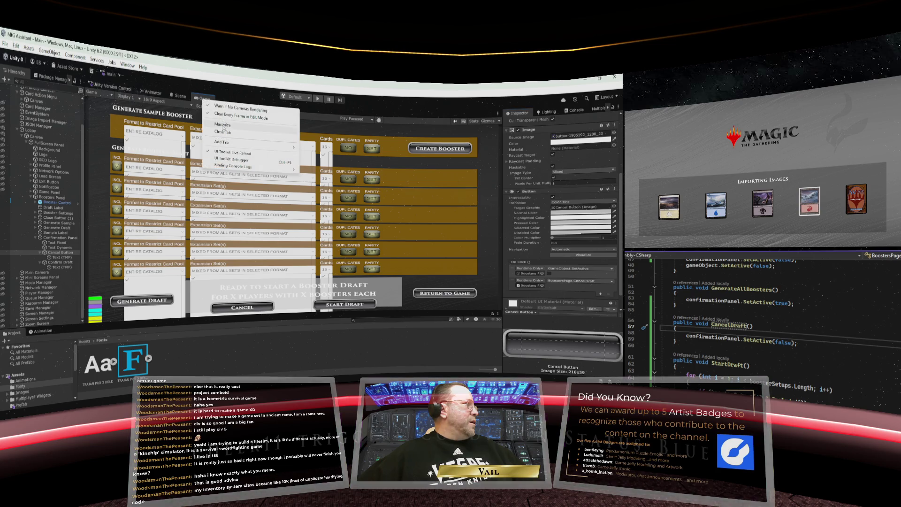
left_click(218, 115)
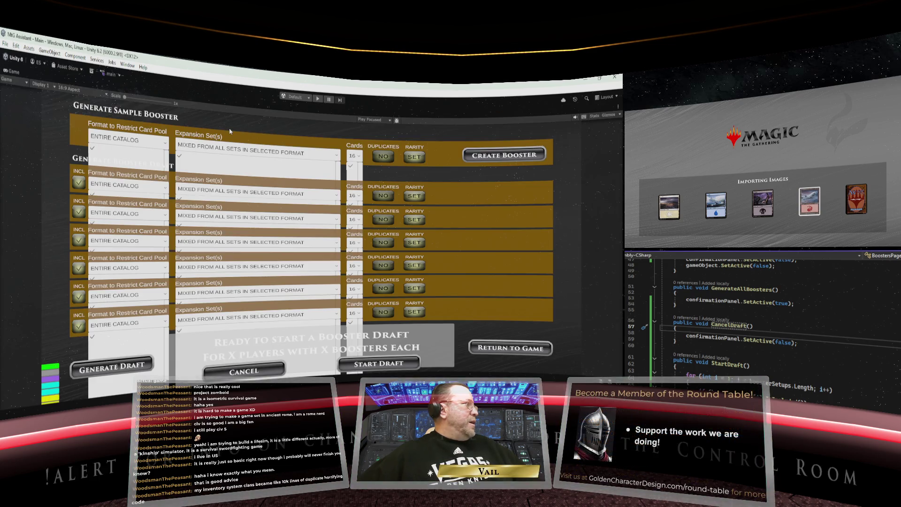